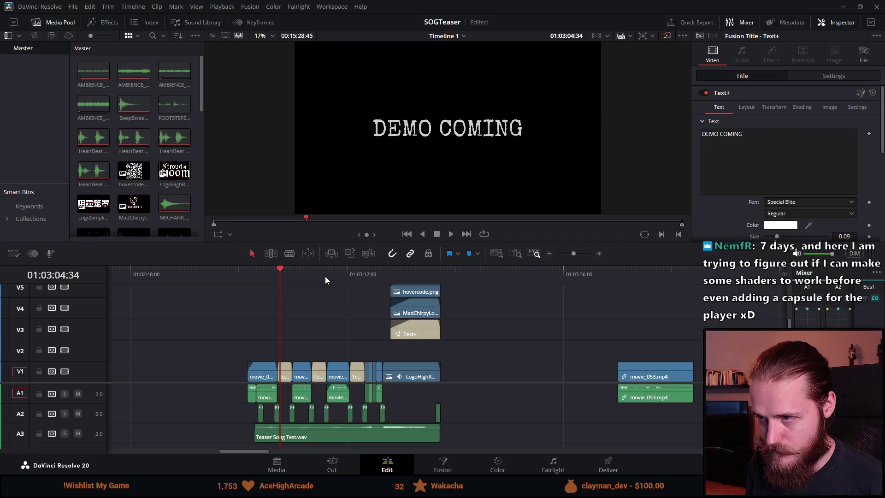
Step: Skim through the end titles TO STEAM, OCTOBER 23RD and DEMO COMING on the timeline
scroll(361, 365, left, 5)
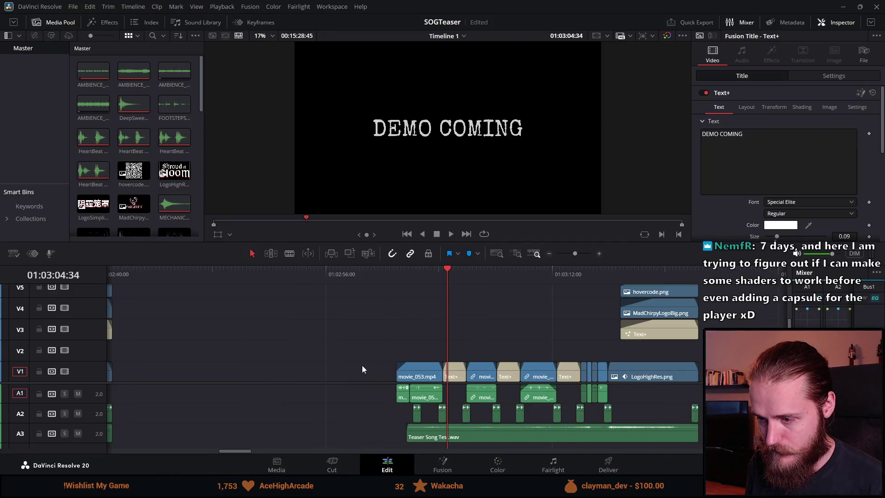
scroll(362, 365, up, 3)
scroll(667, 402, down, 2)
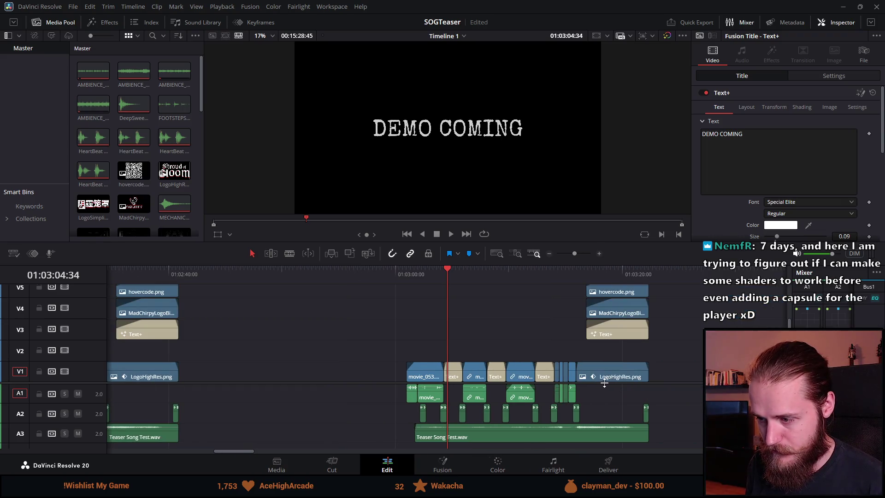
click(492, 275)
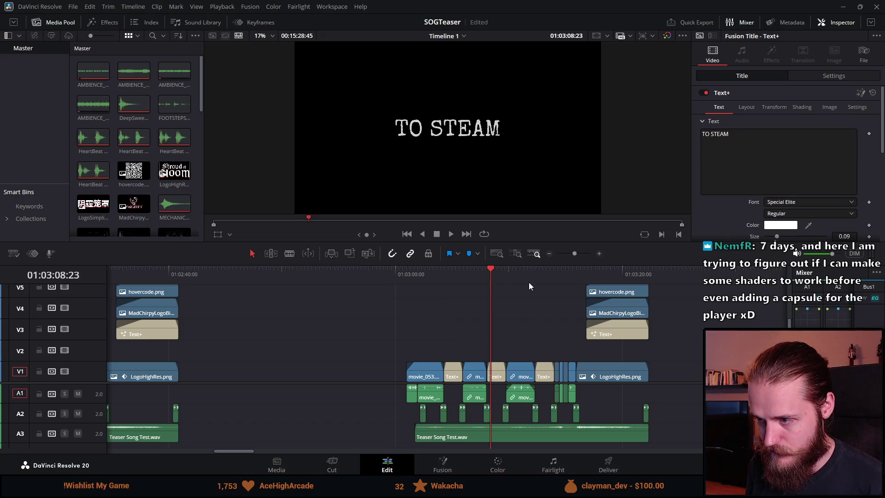
click(544, 277)
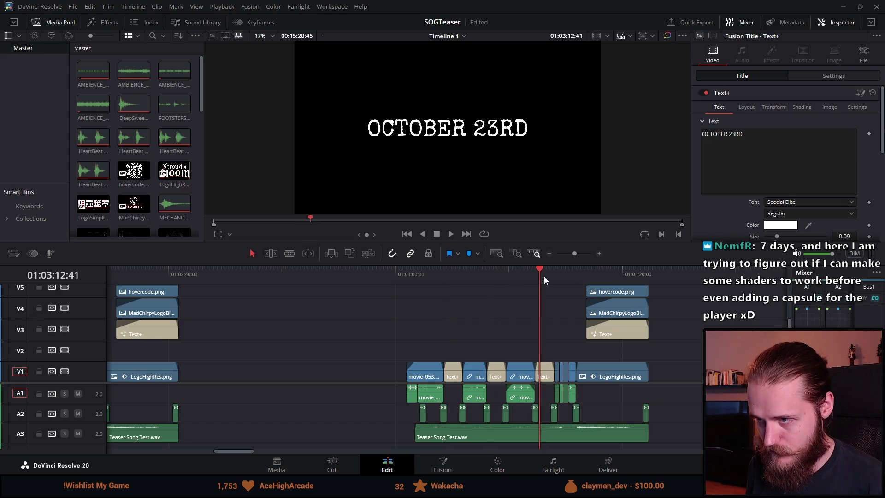
drag(214, 451, 231, 451)
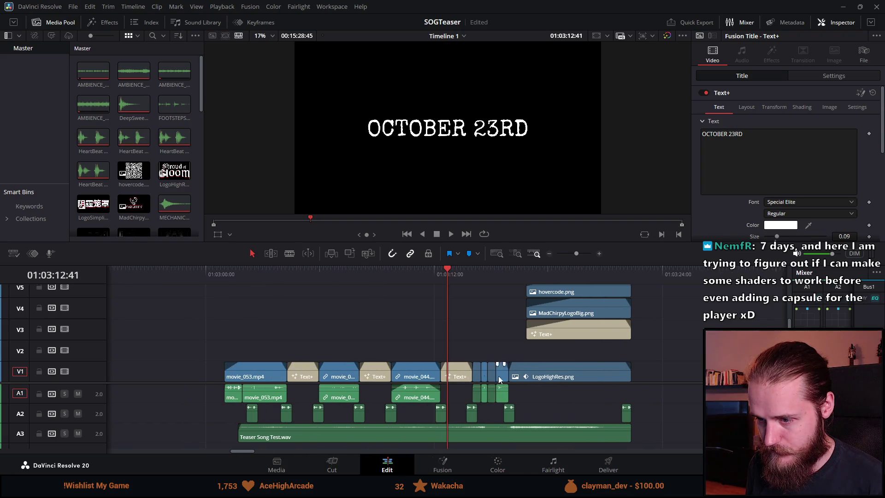
click(301, 275)
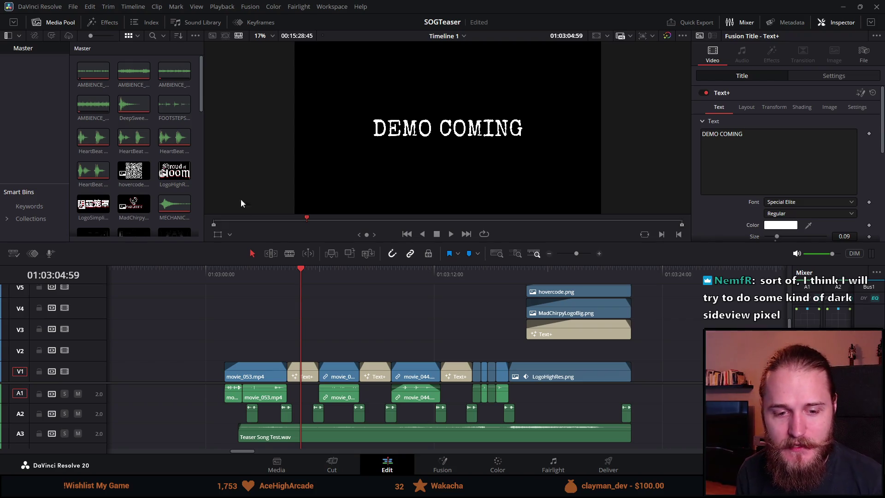
Step: Return to the opening movie_053.mp4 clip, enlarge the viewer and reveal track V4's logo clip
click(224, 275)
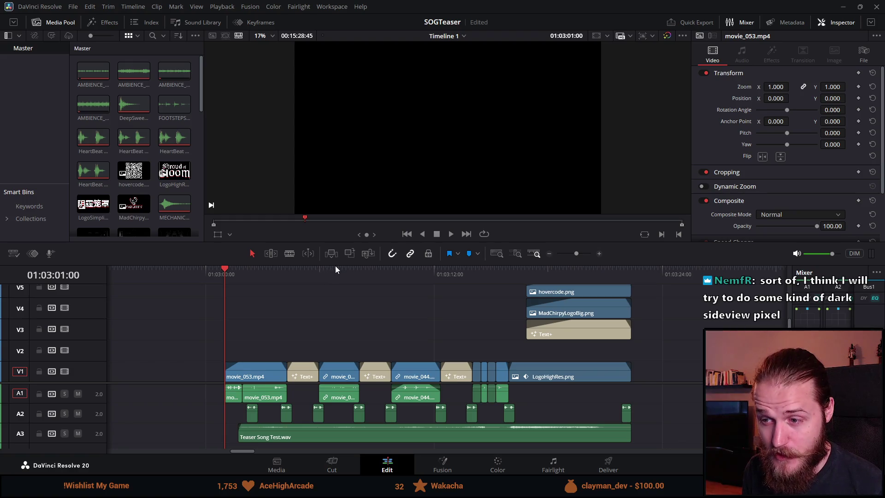
mouse_move(336, 245)
mouse_down()
mouse_move(318, 312)
mouse_move(319, 300)
mouse_up()
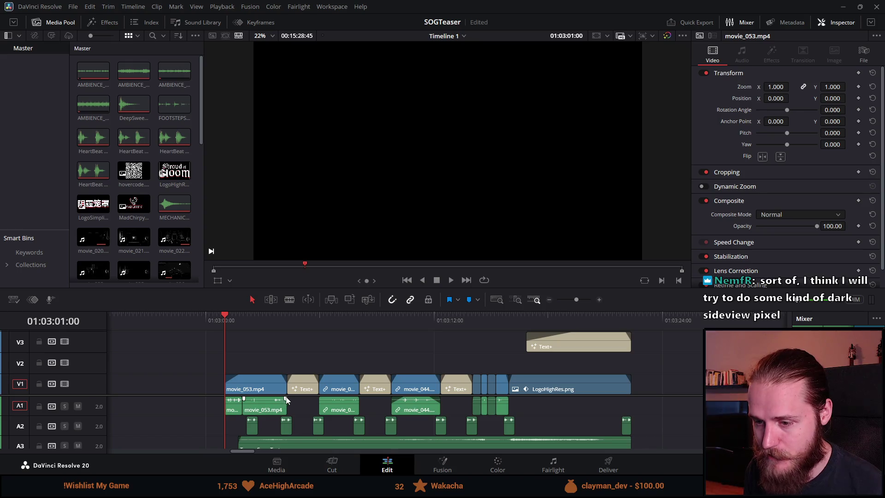
drag(291, 396, 292, 415)
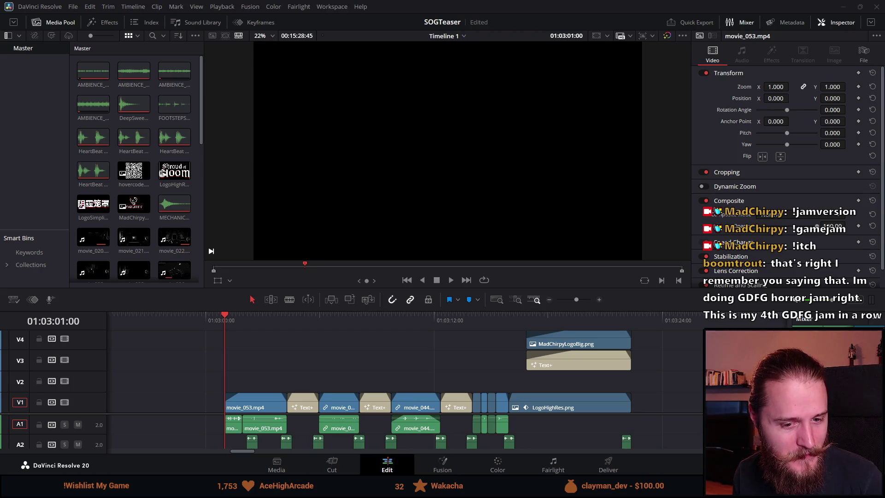
Step: Toggle the viewer to the empty Source view, then move to the browser's Shroud of Gloom page
key(q)
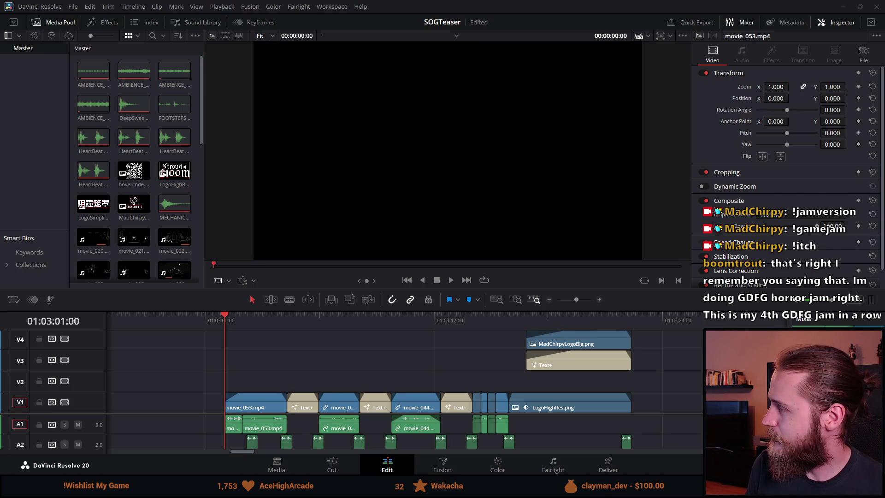
key(alt+Tab)
click(295, 341)
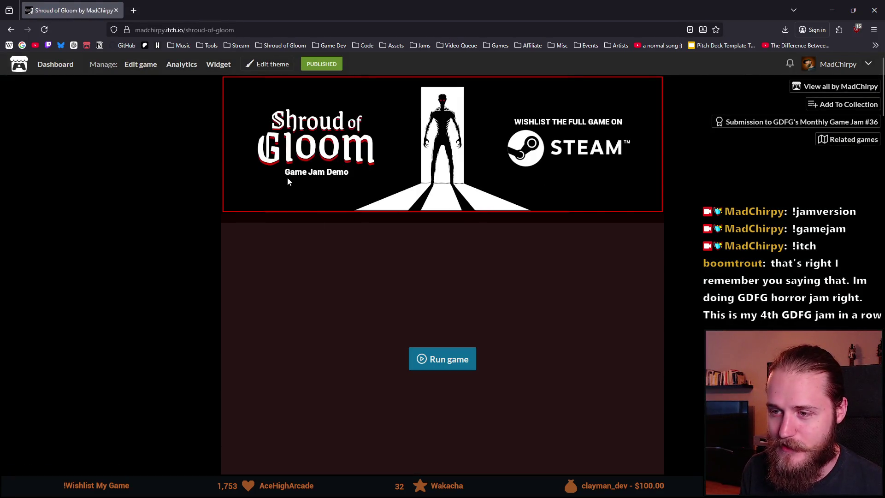
Step: Browse the game's screenshots full size: keypad, desk and inventory screwdriver
scroll(190, 224, down, 10)
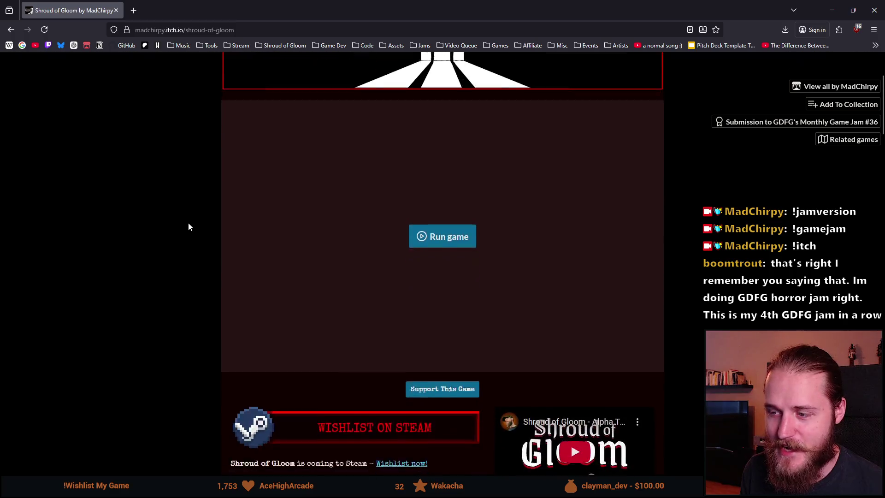
scroll(190, 224, down, 8)
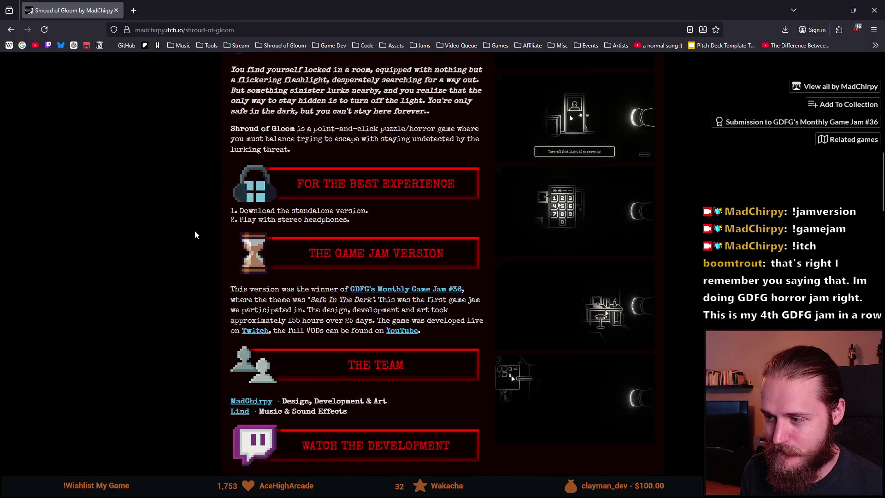
scroll(190, 290, up, 7)
scroll(576, 183, down, 1)
click(576, 183)
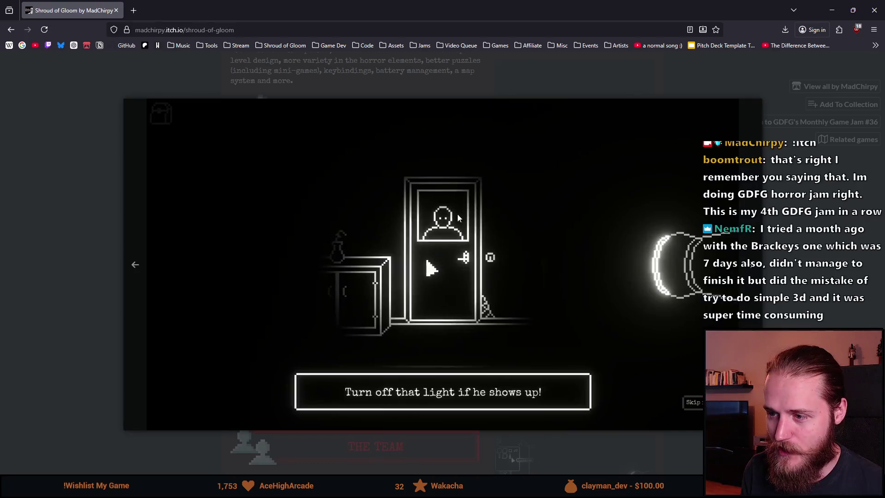
click(760, 269)
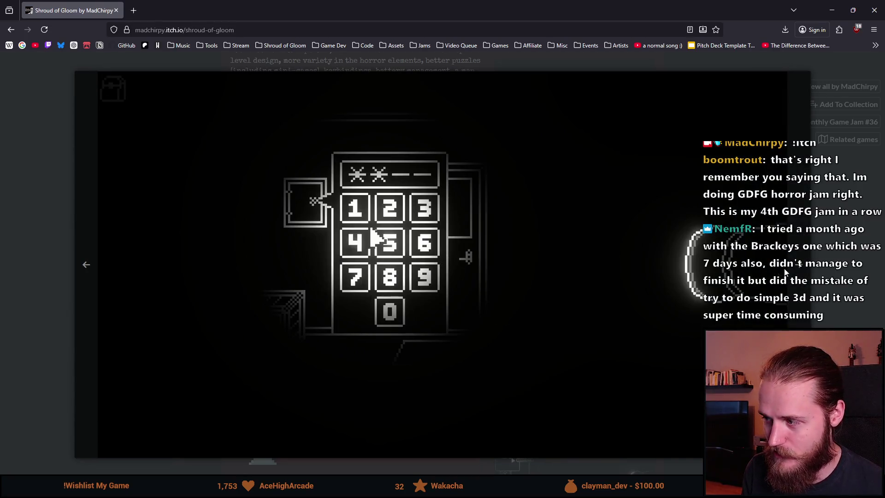
click(797, 272)
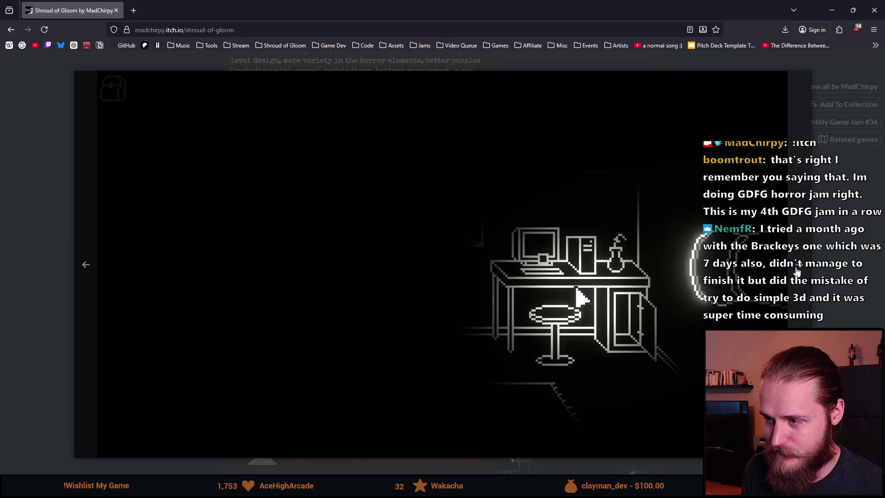
click(797, 272)
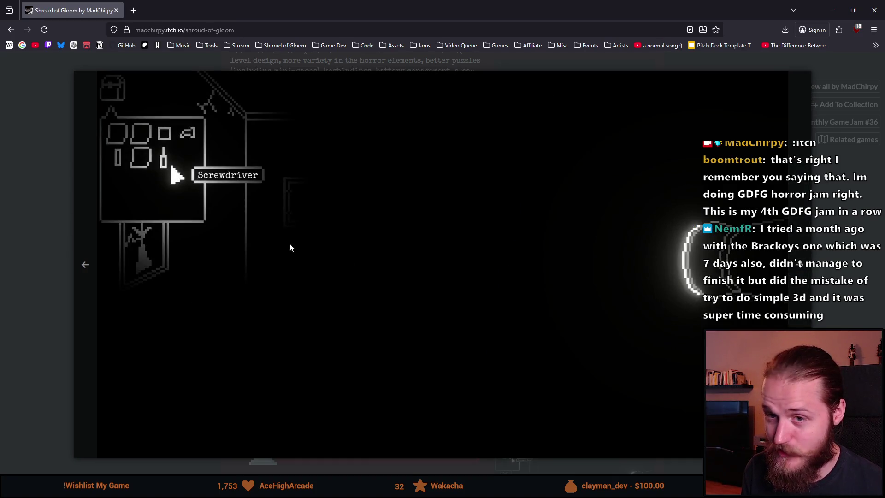
click(54, 161)
Step: Copy the game page's web address and restore the browser window down over Resolve
scroll(289, 277, down, 7)
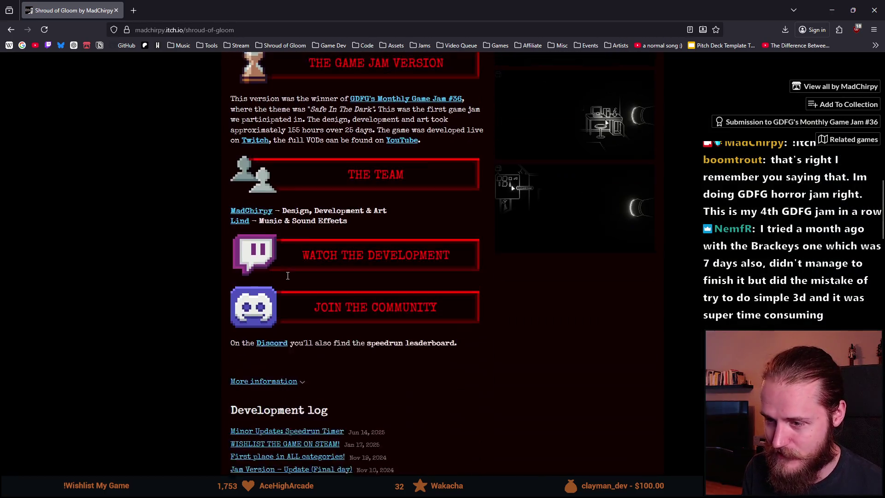
scroll(260, 309, up, 20)
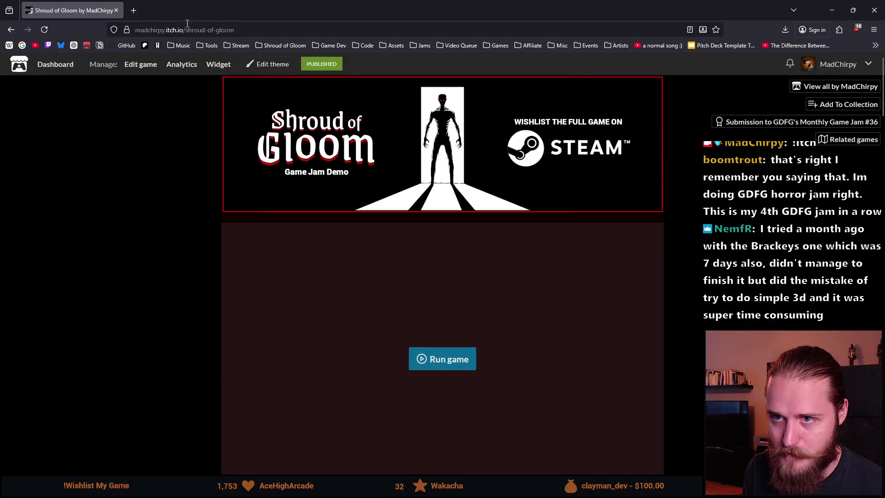
key(ctrl+l)
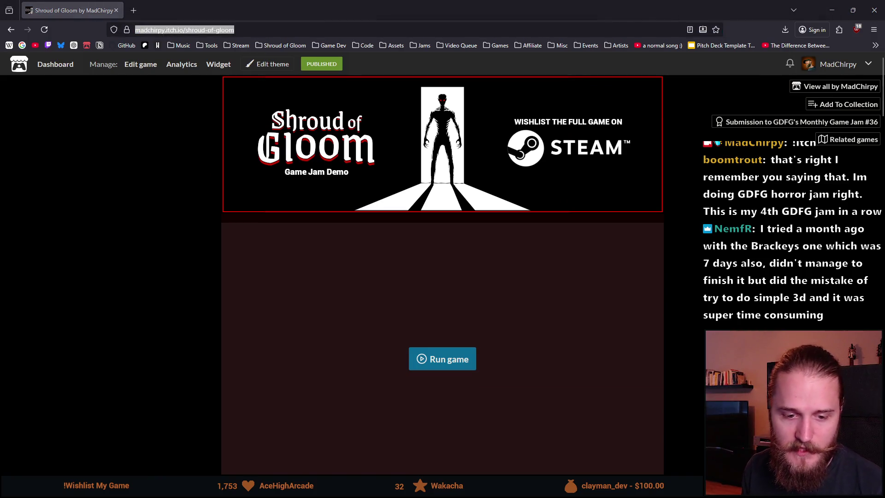
double_click(172, 5)
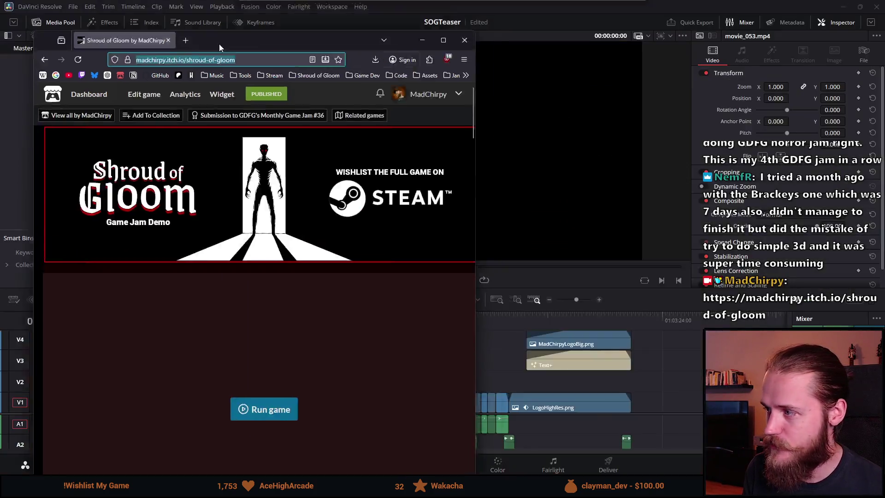
Step: Return to the Resolve teaser edit, then come back to the browser's YouTube channel page
key(alt+Tab)
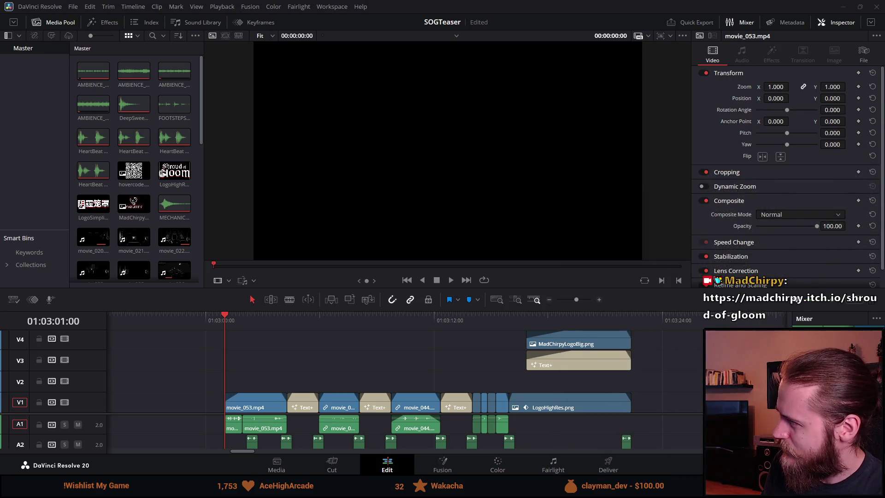
key(alt+Tab)
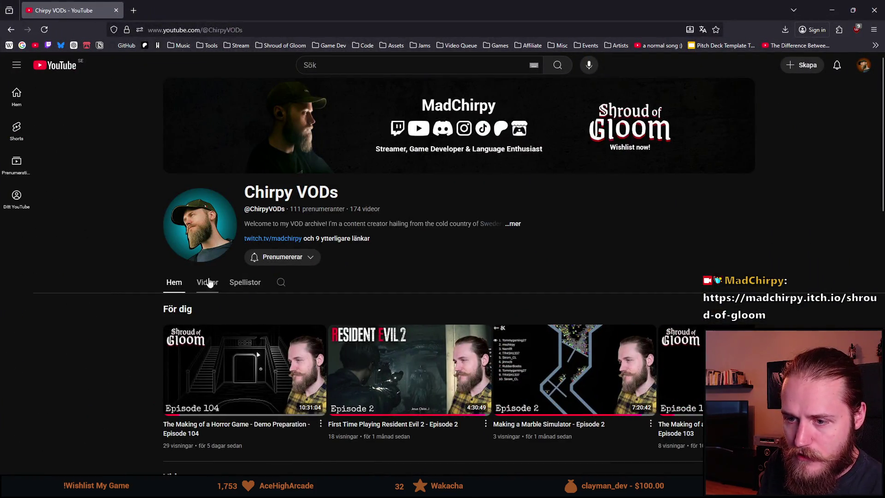
Step: Open Episode 1 from the channel's Game Jams playlist
click(244, 282)
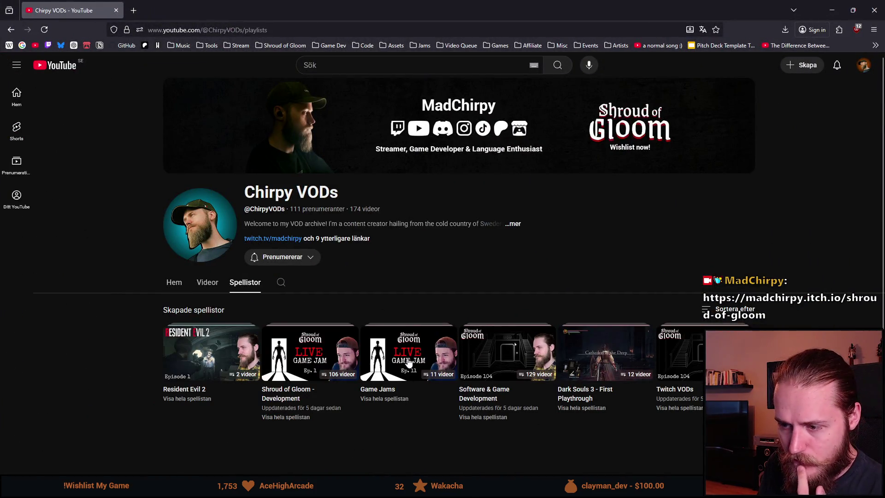
click(409, 359)
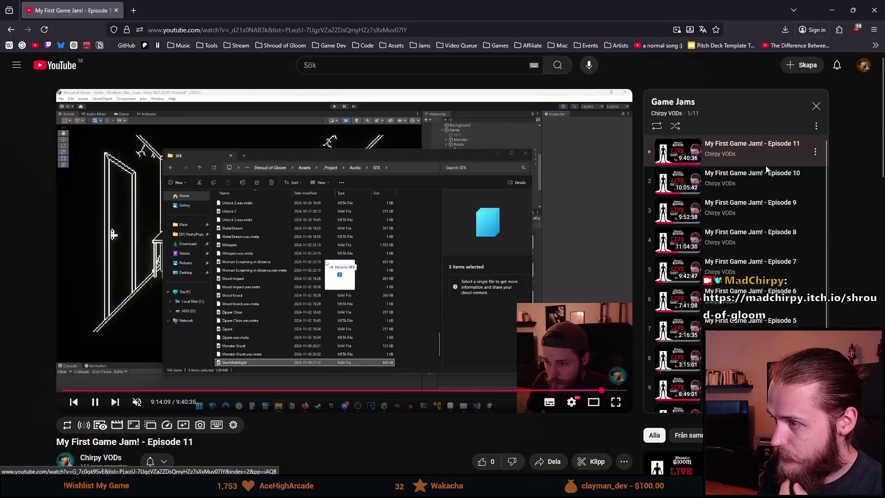
scroll(822, 317, down, 2)
click(756, 395)
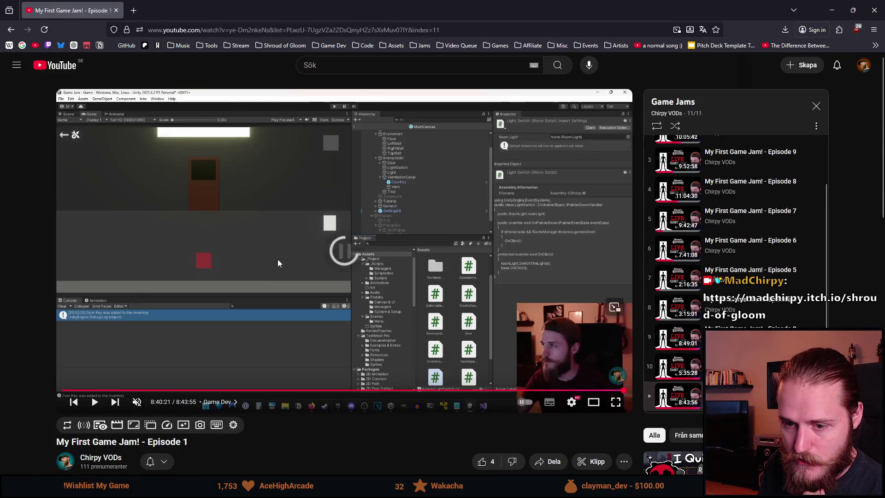
scroll(276, 262, down, 3)
Step: Find the stream date, 16th of October, 2024, in the description and check it on the calendar
click(181, 380)
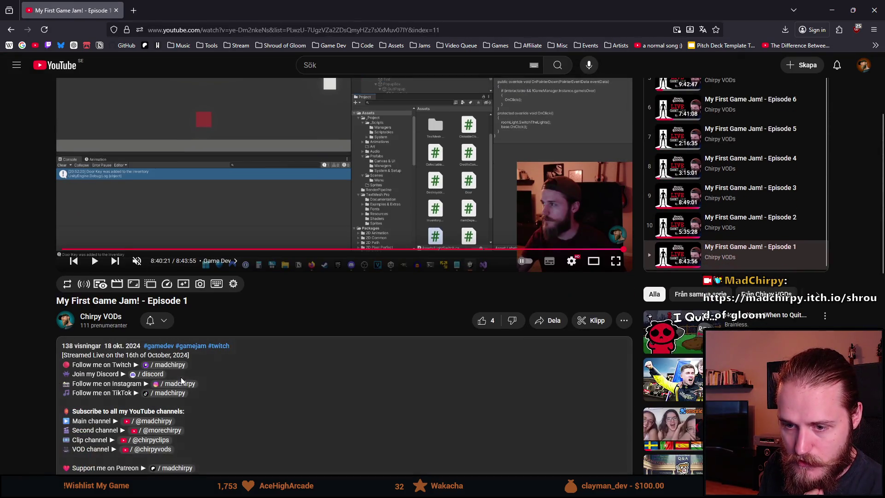
drag(126, 355, 177, 355)
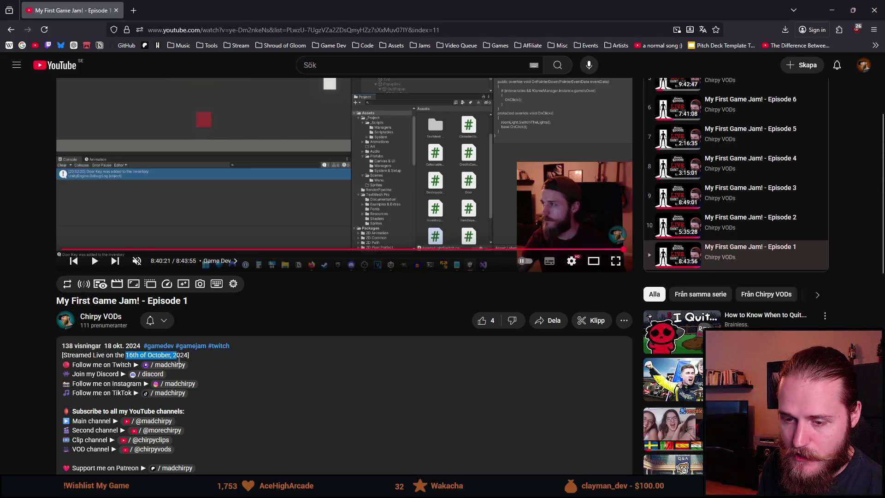
click(118, 355)
mouse_move(126, 356)
mouse_down()
mouse_move(199, 364)
mouse_move(125, 358)
mouse_up()
double_click(128, 356)
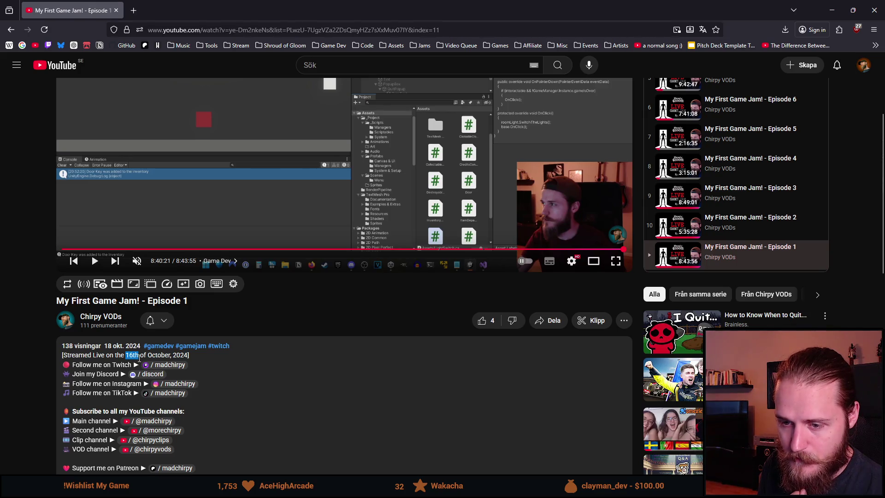
key(super+n)
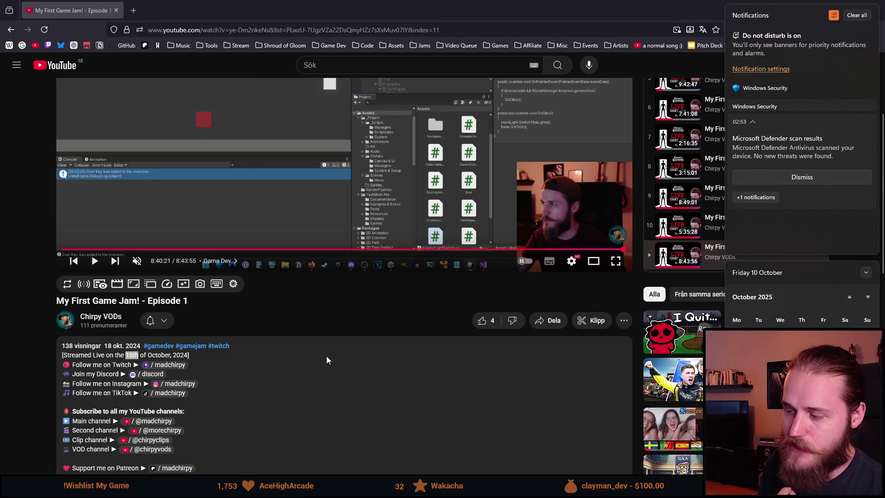
click(331, 371)
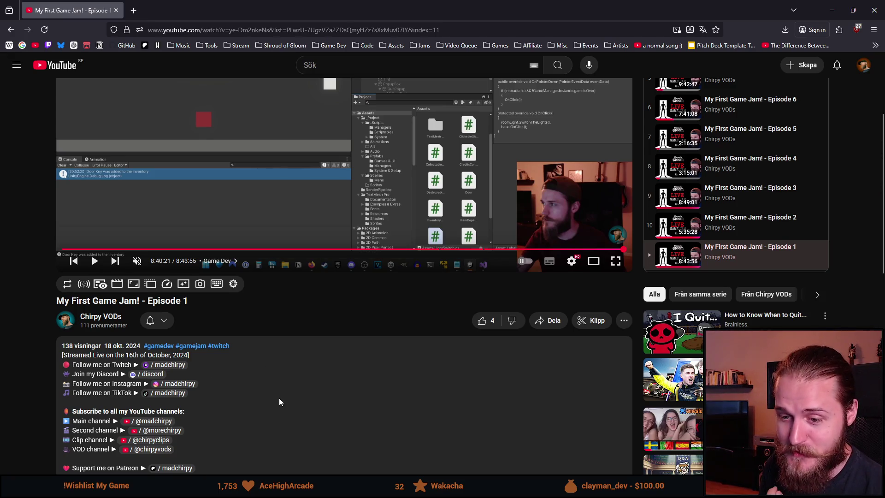
Step: Scroll back to the top of the VOD page and go to the itch.io creator profile
scroll(279, 402, up, 1)
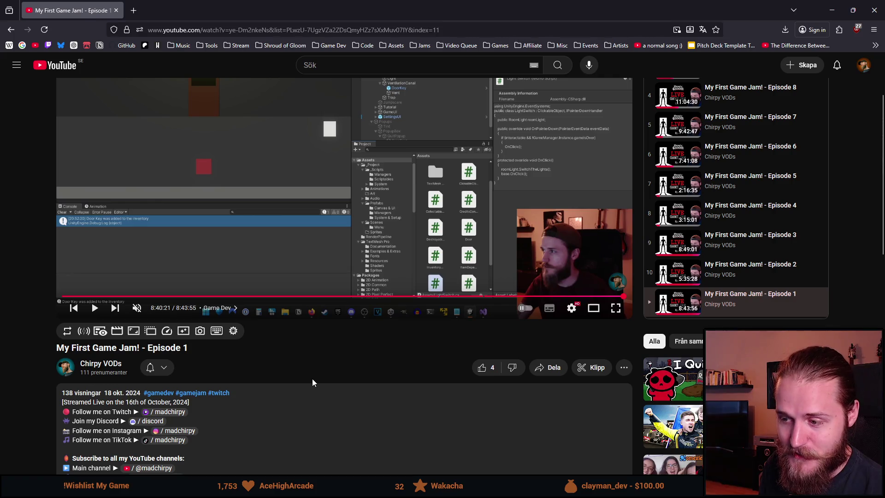
scroll(333, 369, down, 10)
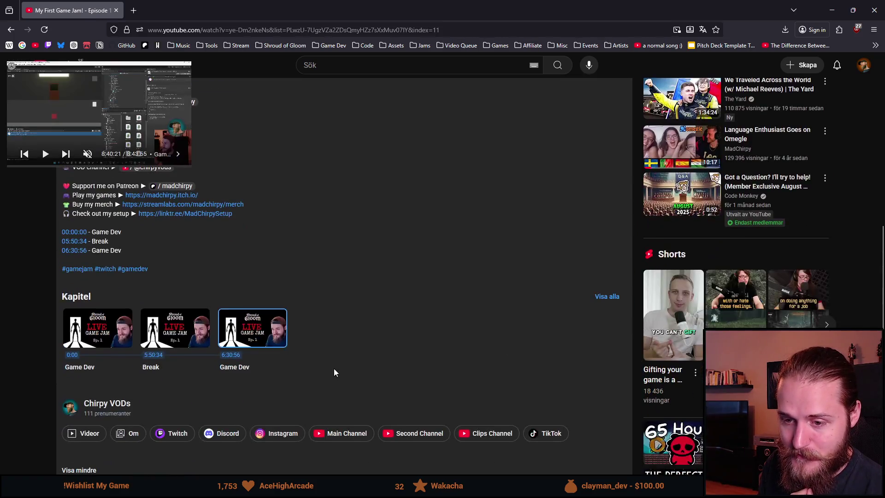
scroll(330, 408, up, 10)
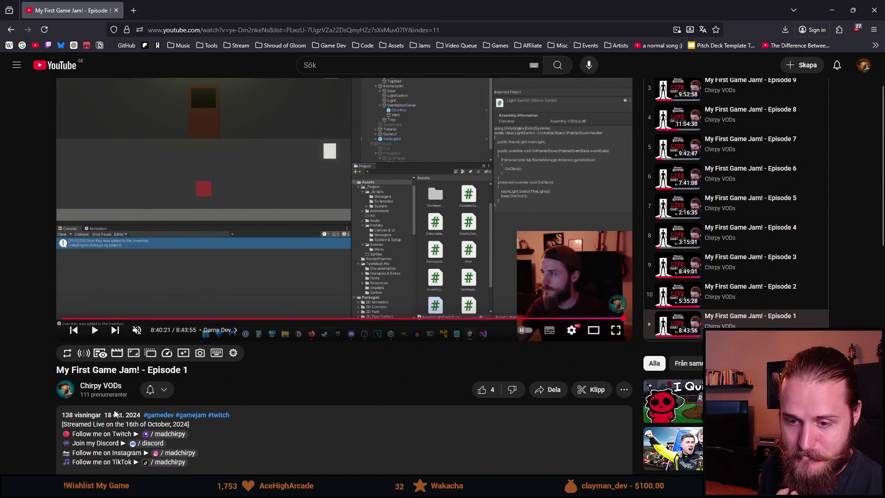
scroll(92, 423, up, 1)
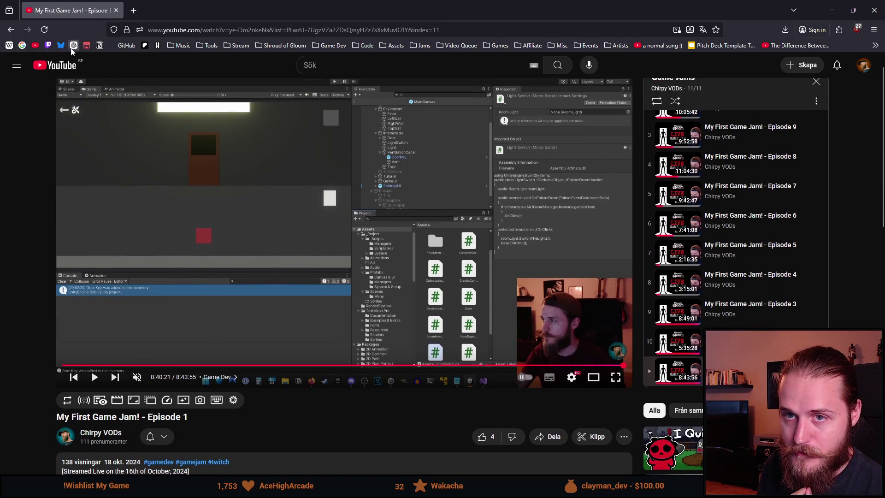
click(90, 46)
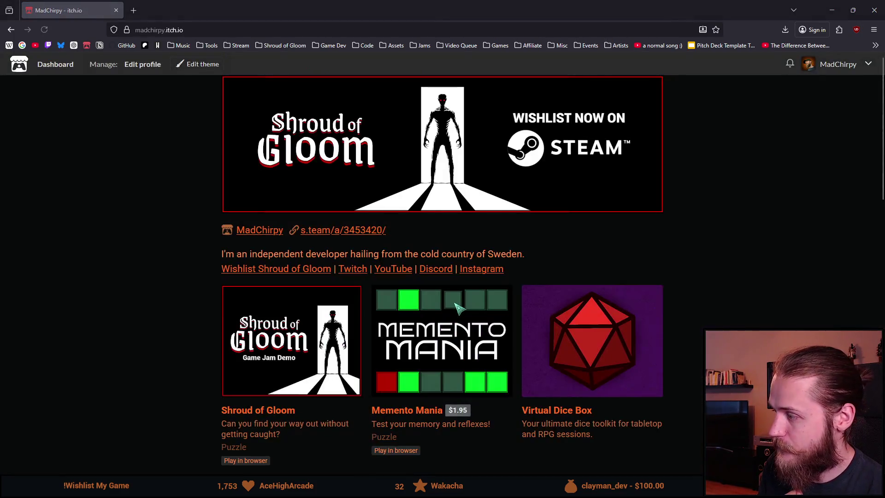
Step: Open Shroud of Gloom's GDFG Monthly Game Jam #36 submission and check how early it was submitted
click(277, 336)
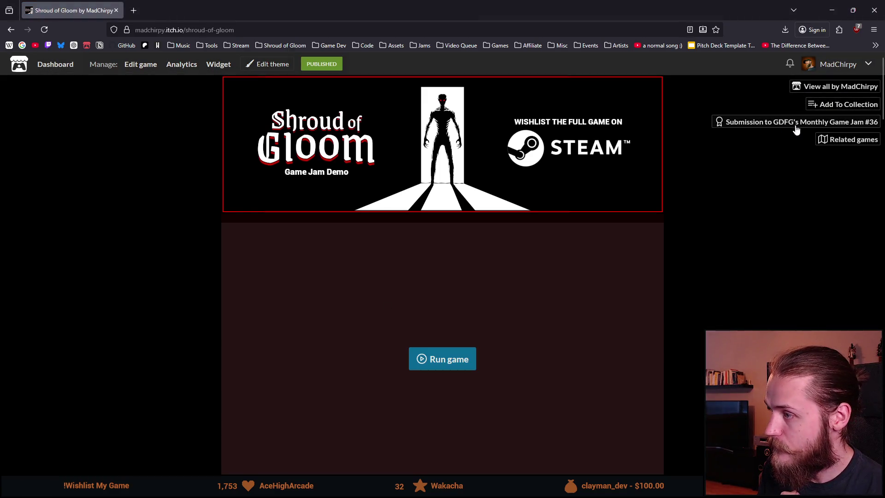
click(790, 124)
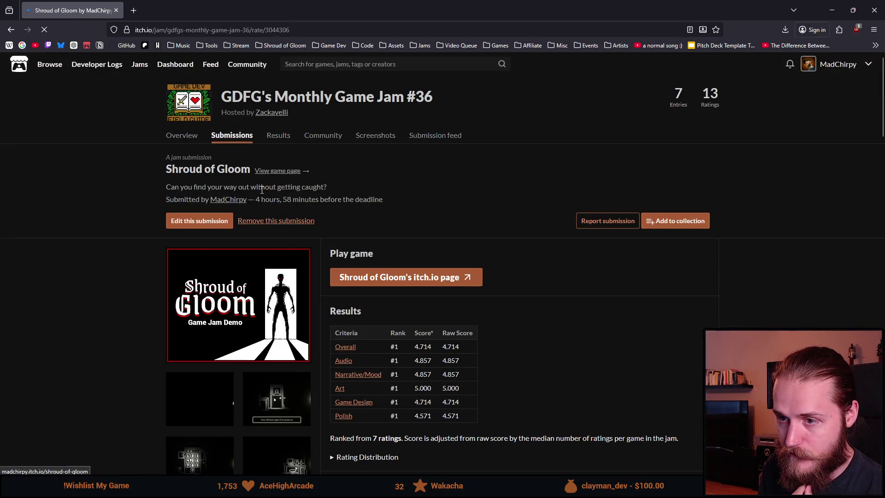
drag(258, 202, 372, 206)
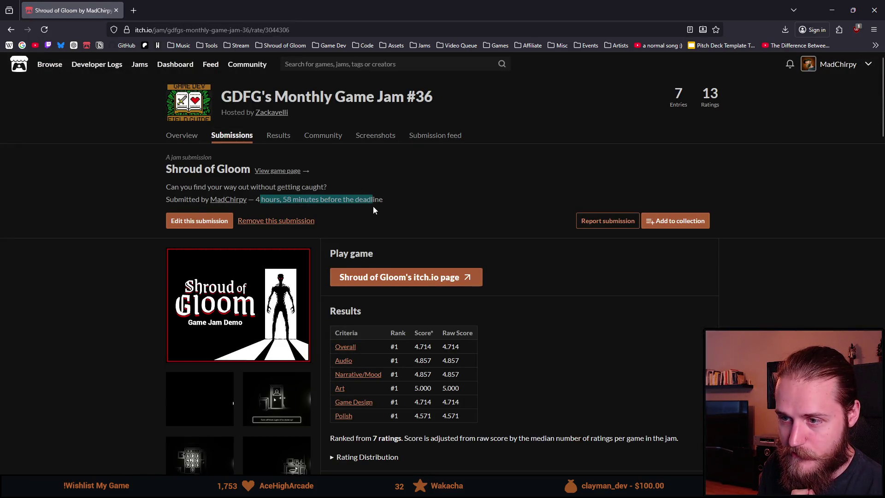
click(283, 191)
scroll(230, 190, down, 1)
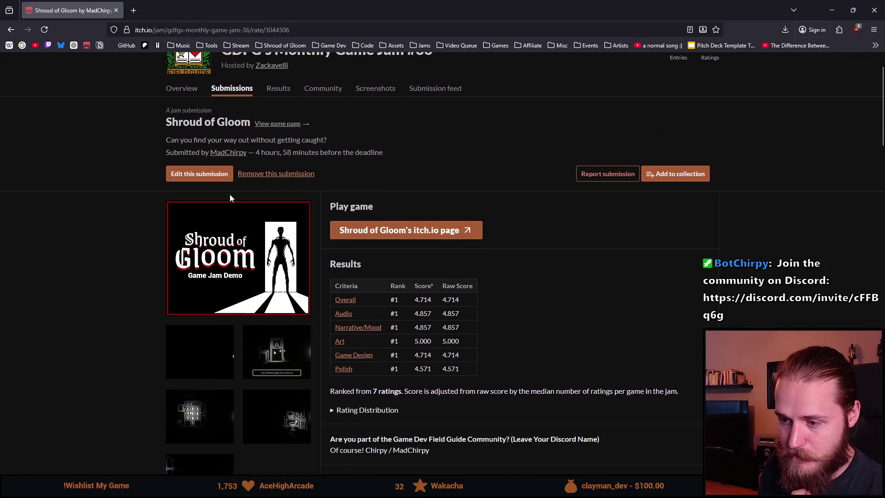
scroll(217, 222, up, 1)
Step: On the jam overview, check the start and end dates, October 11th to November 11th 2024
click(186, 137)
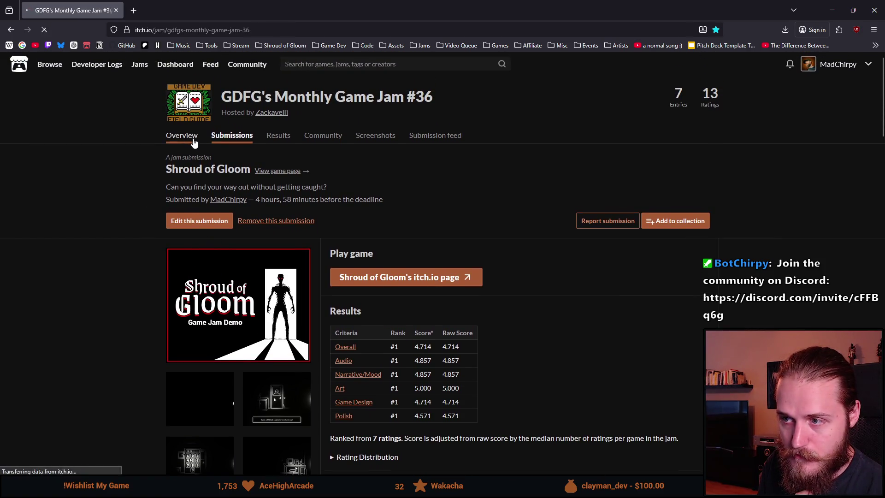
scroll(353, 255, down, 9)
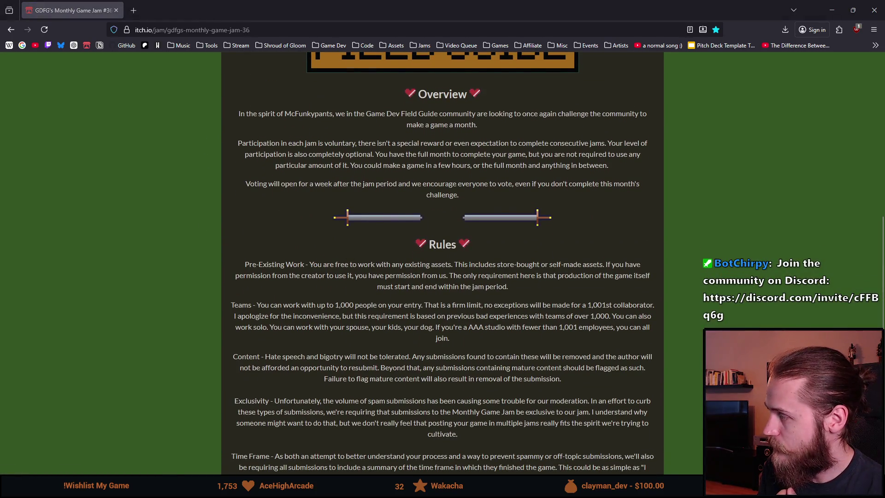
scroll(507, 250, up, 10)
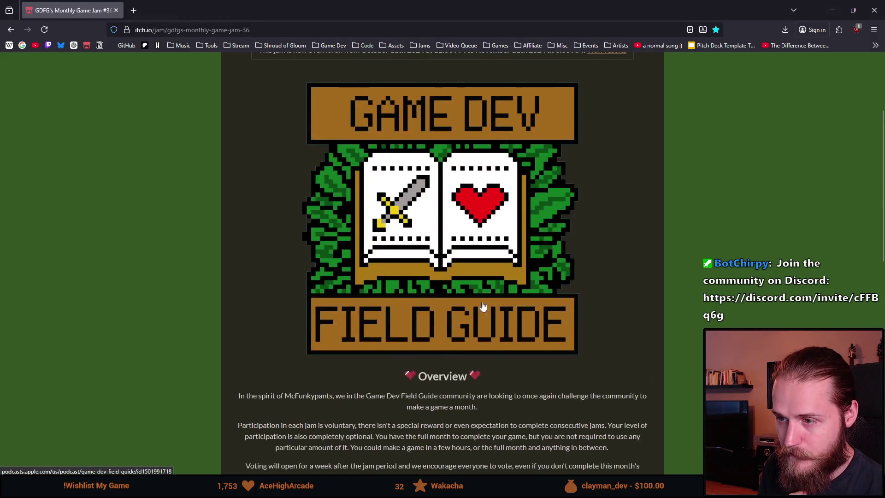
drag(367, 194, 433, 193)
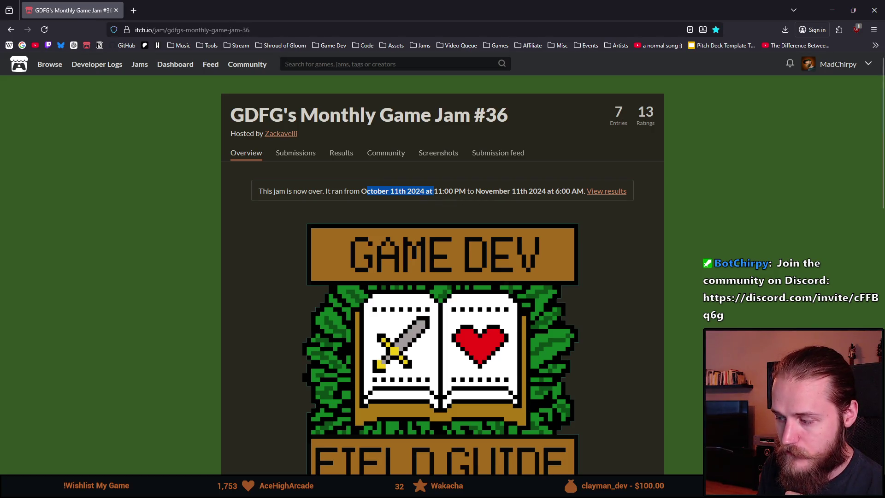
key(super+n)
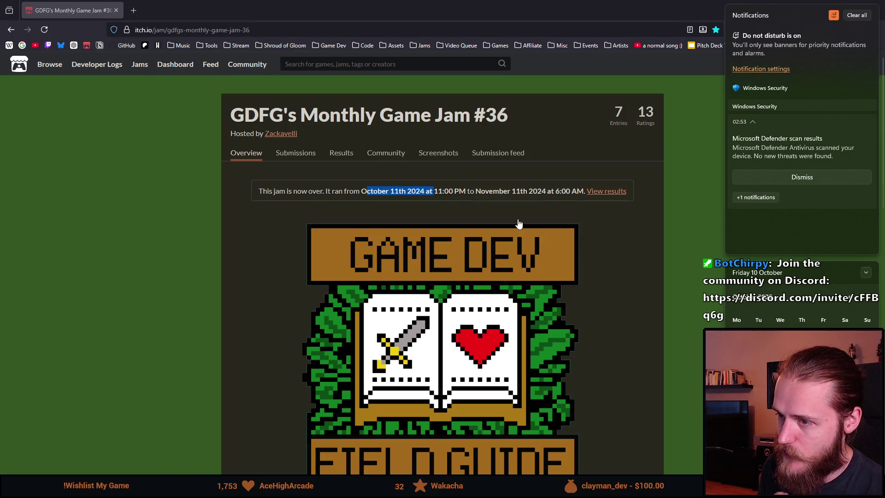
click(397, 193)
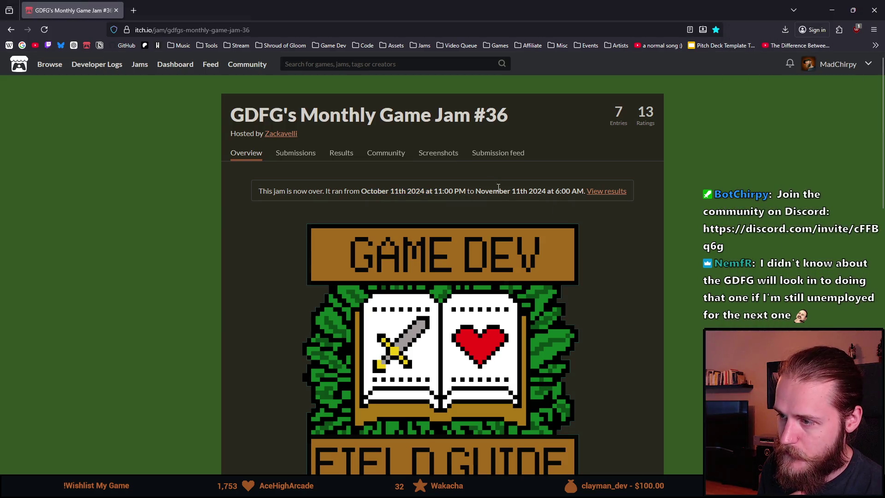
drag(492, 191, 545, 191)
click(545, 191)
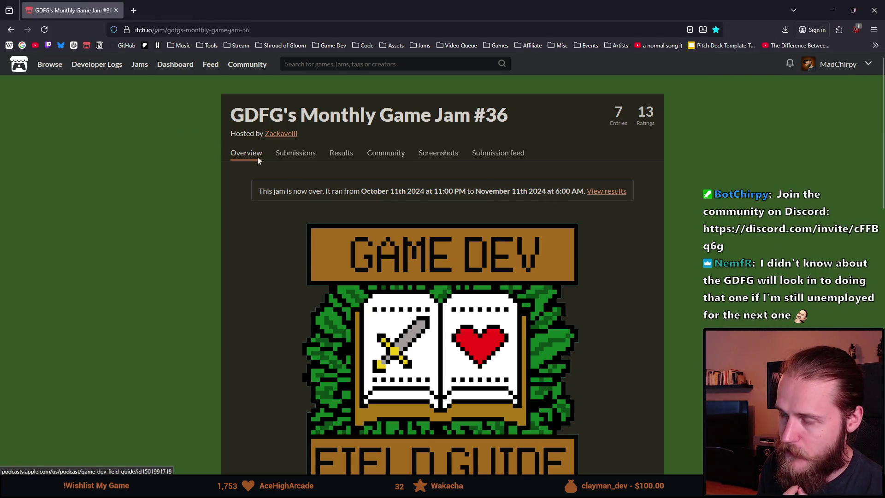
Step: Open Notion in a new tab and navigate Game Dev > Shroud of Gloom > Jam Version Worklog
middle_click(102, 48)
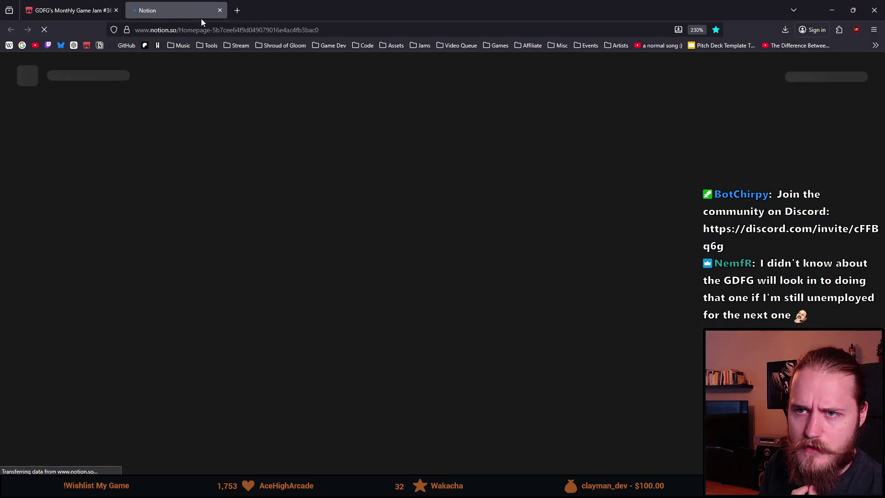
scroll(114, 203, down, 10)
scroll(162, 332, up, 10)
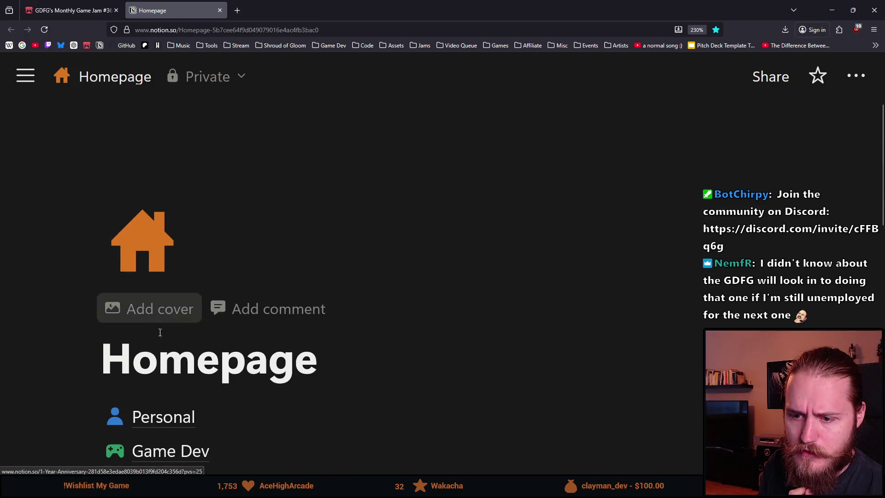
scroll(168, 348, down, 2)
click(184, 313)
scroll(166, 367, down, 4)
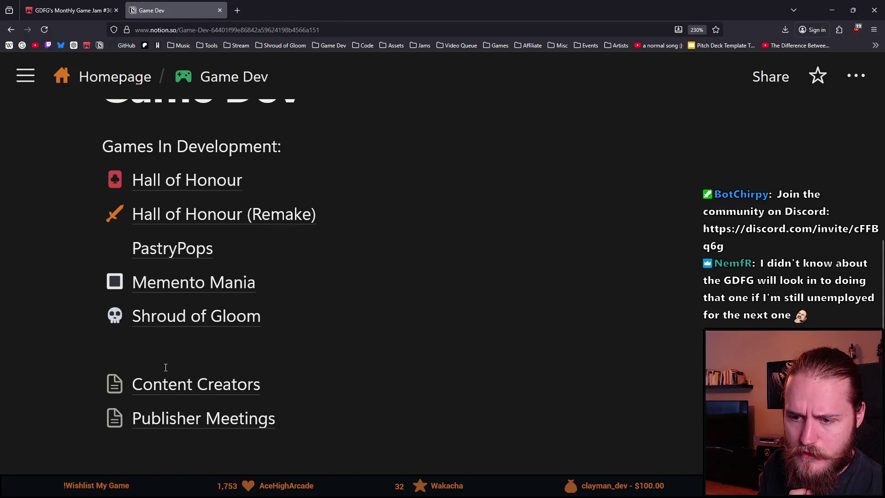
click(198, 369)
scroll(217, 359, down, 5)
scroll(218, 358, down, 6)
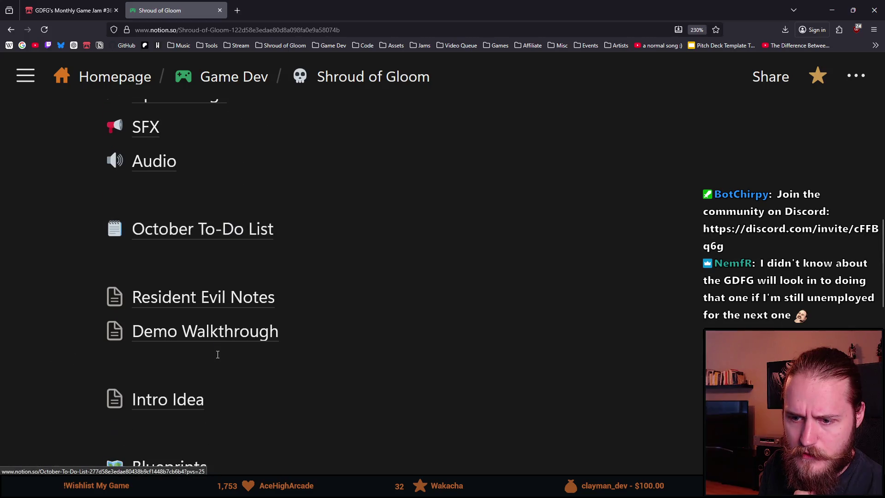
scroll(217, 364, down, 3)
scroll(68, 329, down, 5)
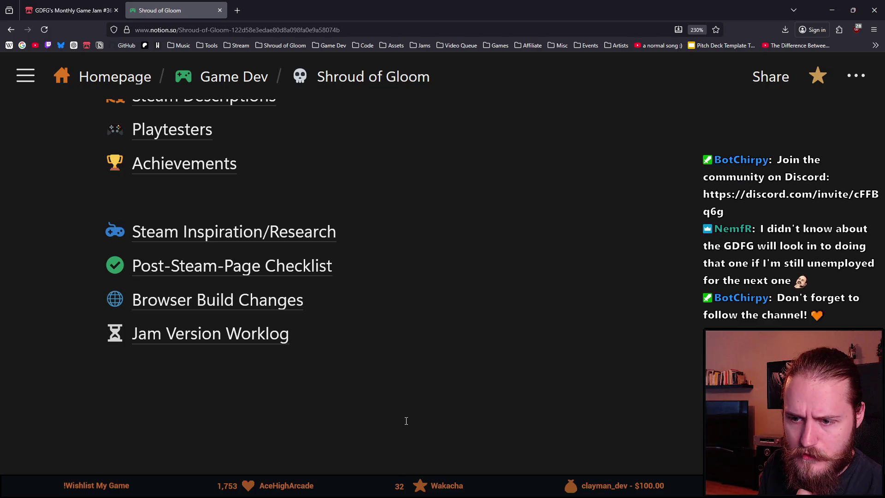
click(251, 334)
Step: Adjust browser zoom and review the worklog's 25 entries totalling 155.5 hours
key(ctrl+minus)
key(ctrl+minus)
key(ctrl+minus)
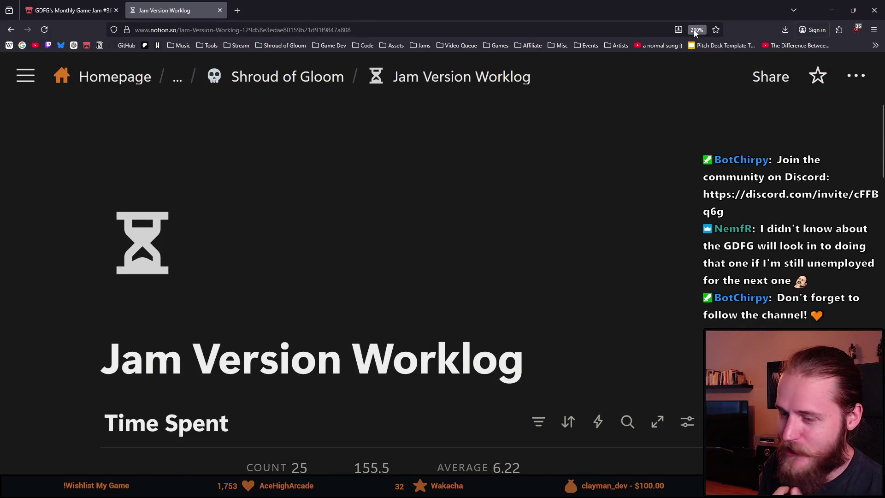
scroll(293, 229, down, 2)
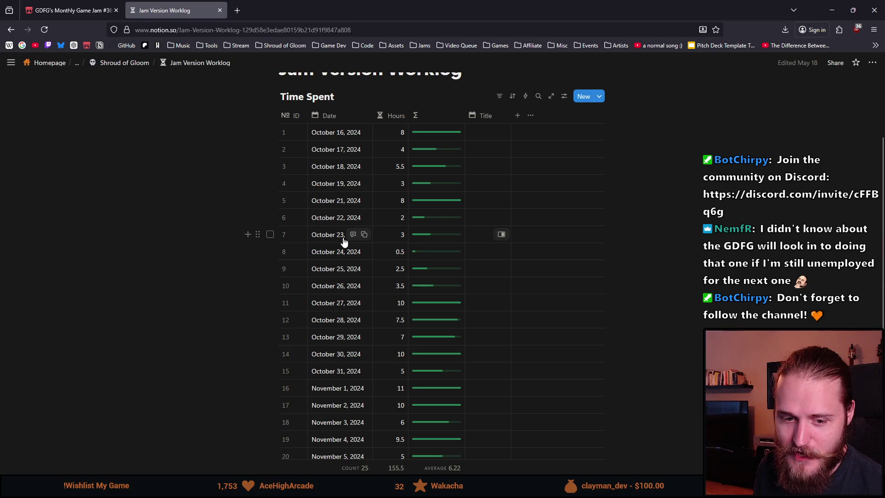
key(ctrl+plus)
key(ctrl+plus)
scroll(198, 249, down, 3)
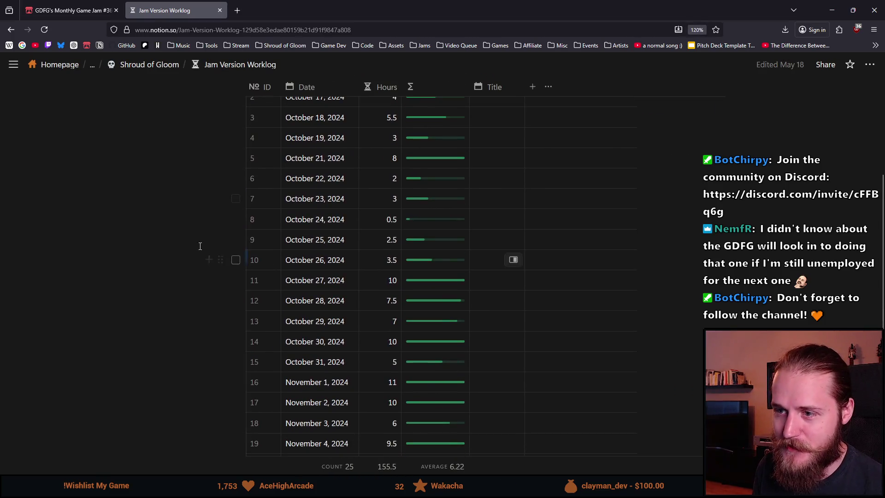
scroll(192, 245, up, 3)
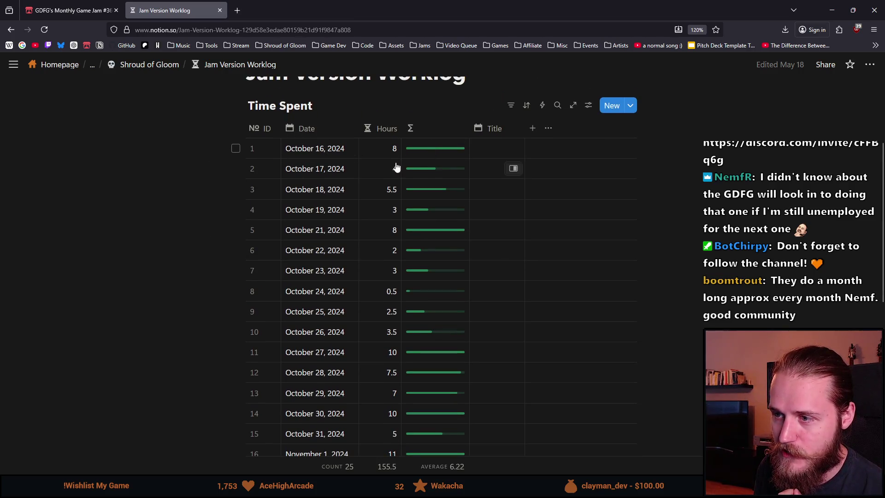
scroll(184, 198, down, 6)
scroll(157, 203, down, 2)
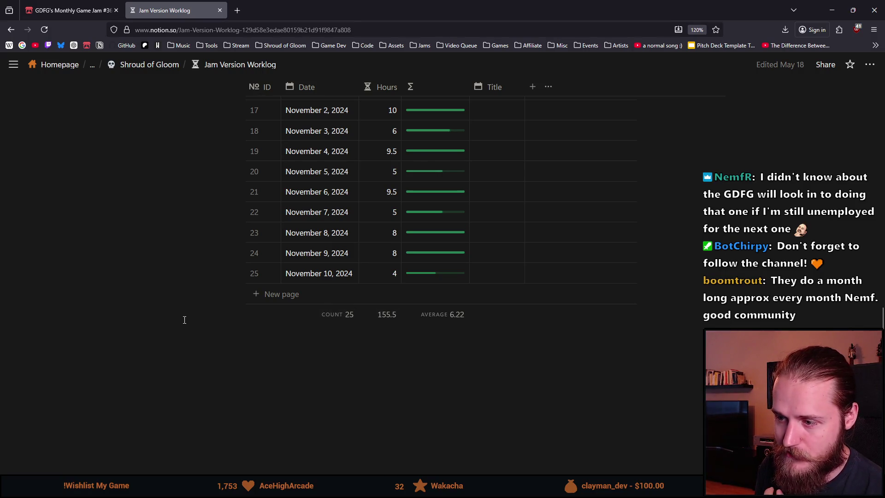
scroll(185, 320, up, 3)
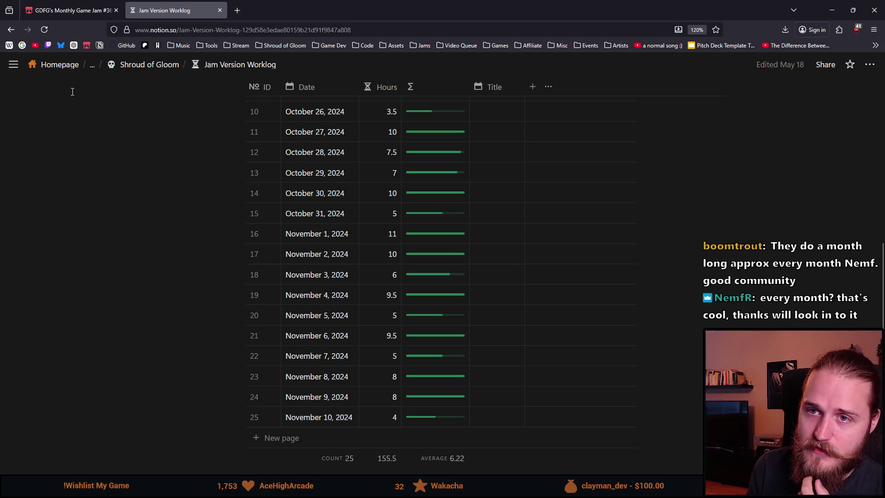
Step: Return to the jam page and read the Pre-Existing Work and Teams rules
click(74, 14)
scroll(169, 226, down, 5)
scroll(138, 200, down, 6)
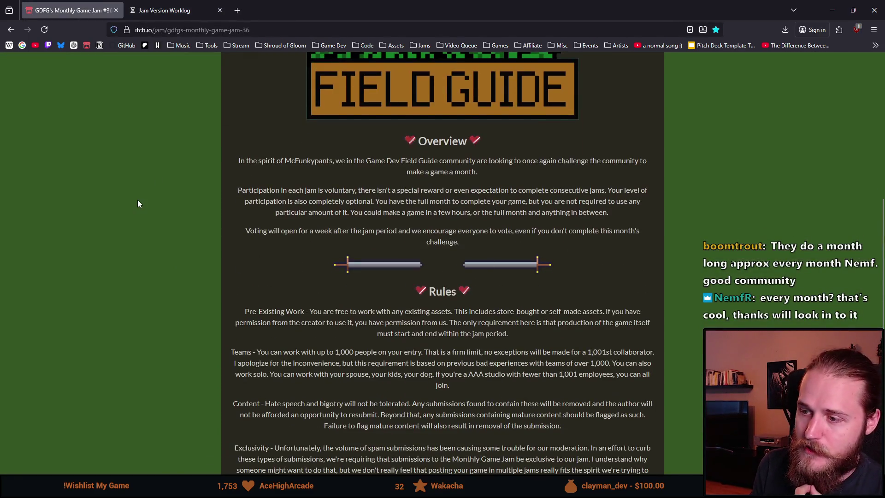
drag(237, 118, 331, 153)
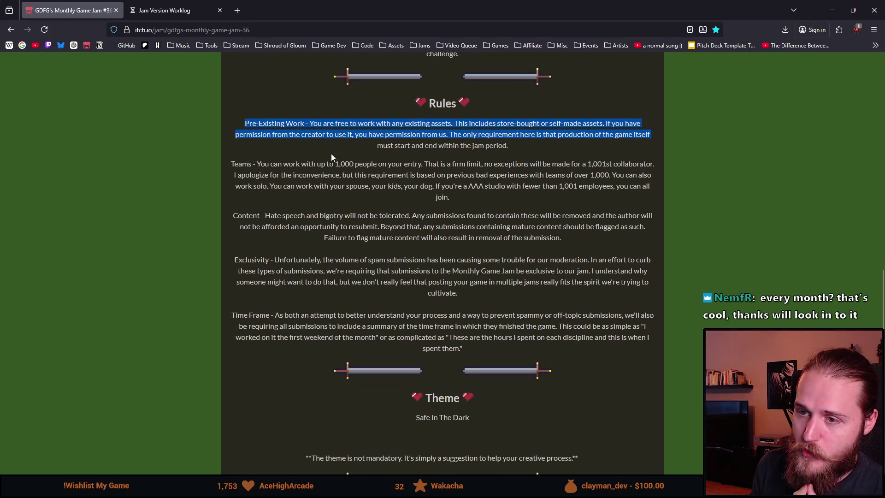
click(334, 167)
drag(235, 164, 301, 204)
click(323, 197)
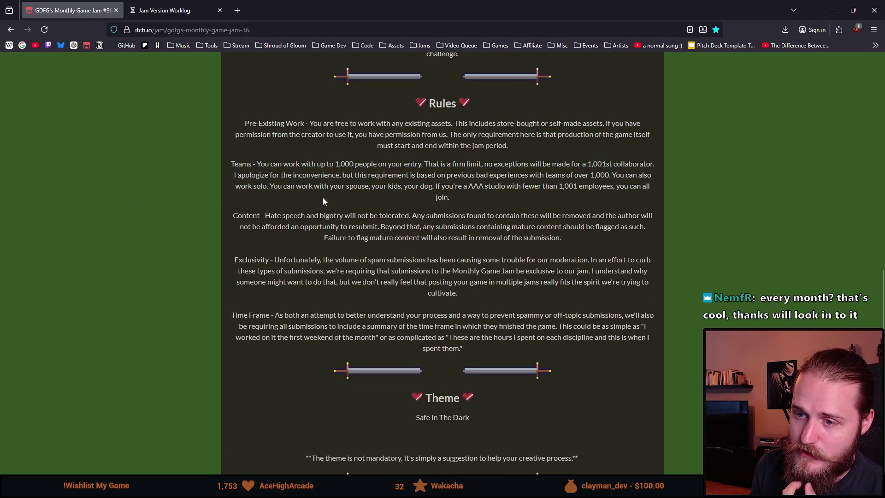
Step: Highlight the rules text from Time Frame down to the theme note
scroll(208, 217, down, 2)
scroll(208, 217, down, 1)
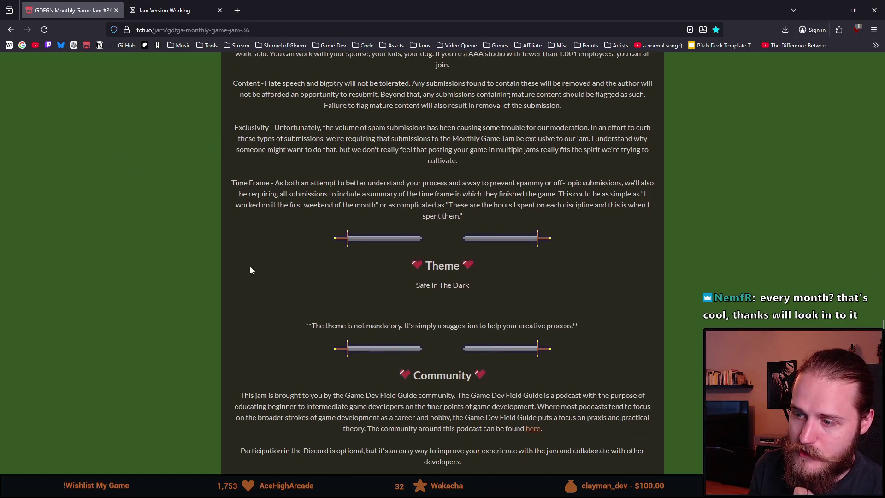
drag(342, 325, 452, 331)
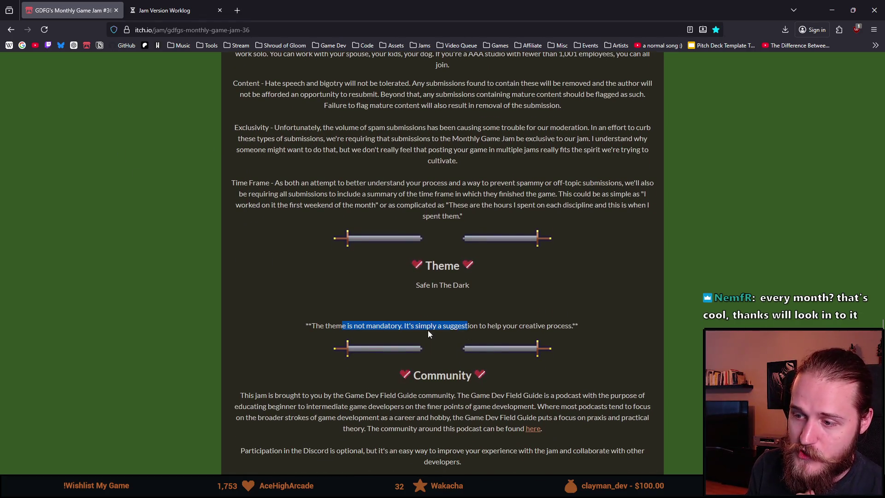
mouse_move(429, 302)
mouse_down()
mouse_move(369, 175)
mouse_move(355, 97)
mouse_up()
scroll(364, 165, up, 2)
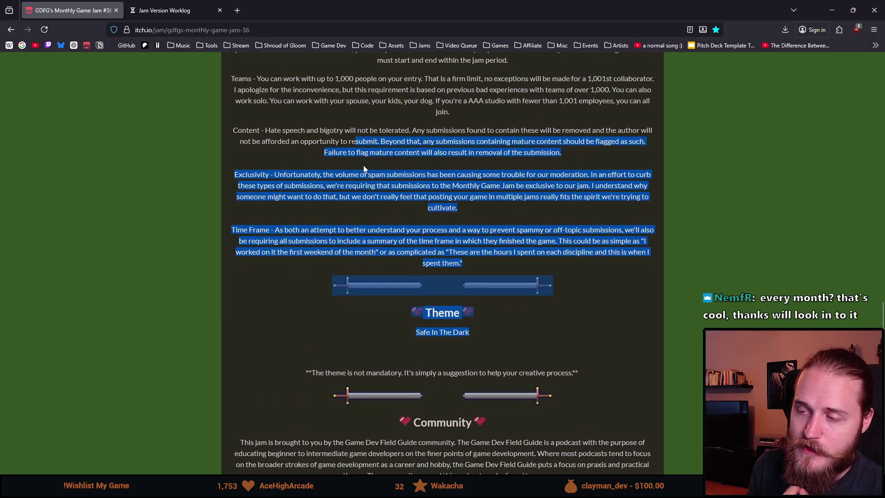
drag(258, 85, 282, 136)
mouse_move(607, 441)
mouse_down()
mouse_move(338, 322)
mouse_move(245, 159)
mouse_move(241, 67)
mouse_up()
click(84, 96)
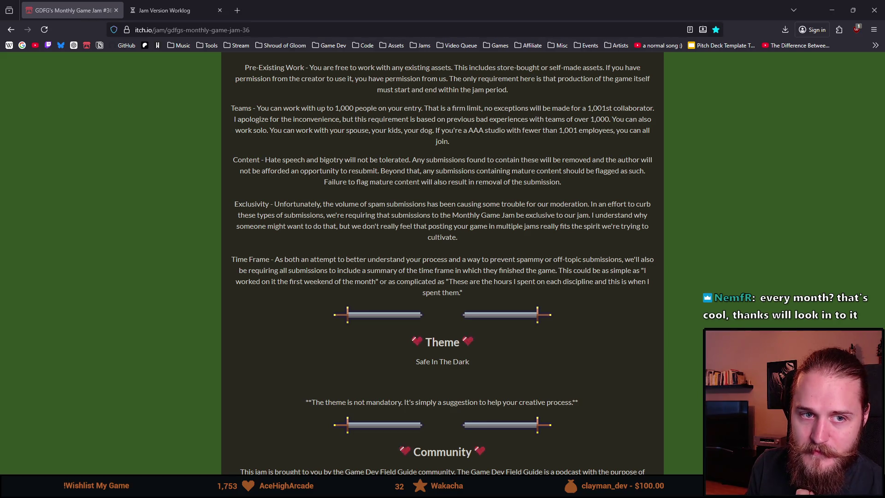
Step: Scroll to the Theme section and highlight the 'Safe In The Dark' theme and its note
scroll(105, 259, down, 2)
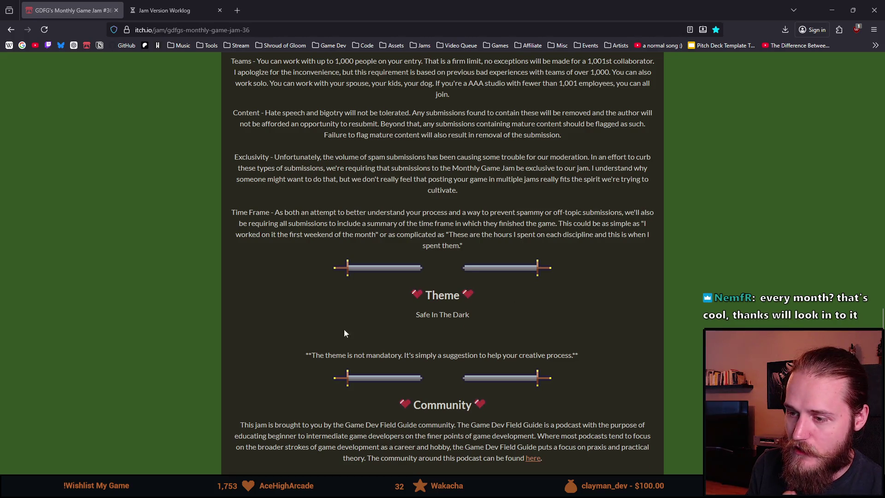
mouse_move(344, 329)
mouse_down()
mouse_move(508, 405)
mouse_move(588, 361)
mouse_move(352, 320)
mouse_move(412, 298)
mouse_move(302, 322)
mouse_up()
click(588, 360)
click(302, 322)
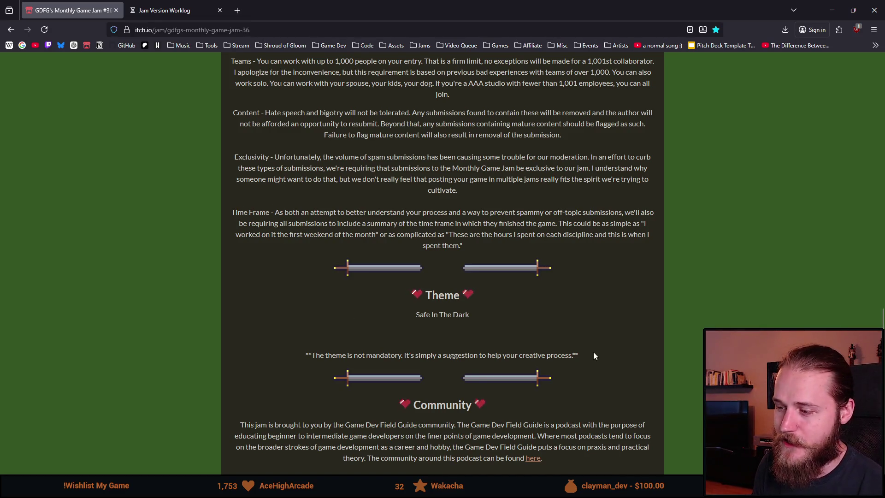
mouse_move(594, 355)
mouse_down()
mouse_move(567, 356)
mouse_move(409, 293)
mouse_up()
click(581, 353)
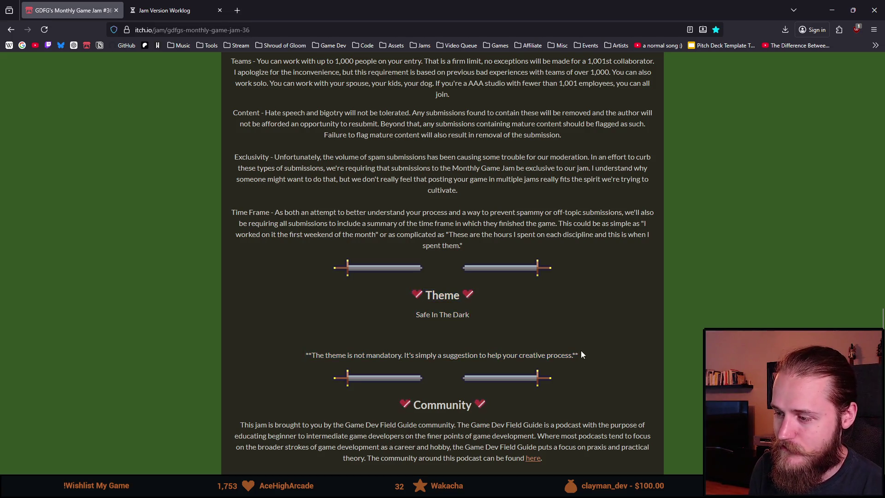
mouse_move(582, 355)
mouse_down()
mouse_move(402, 304)
mouse_move(422, 291)
mouse_up()
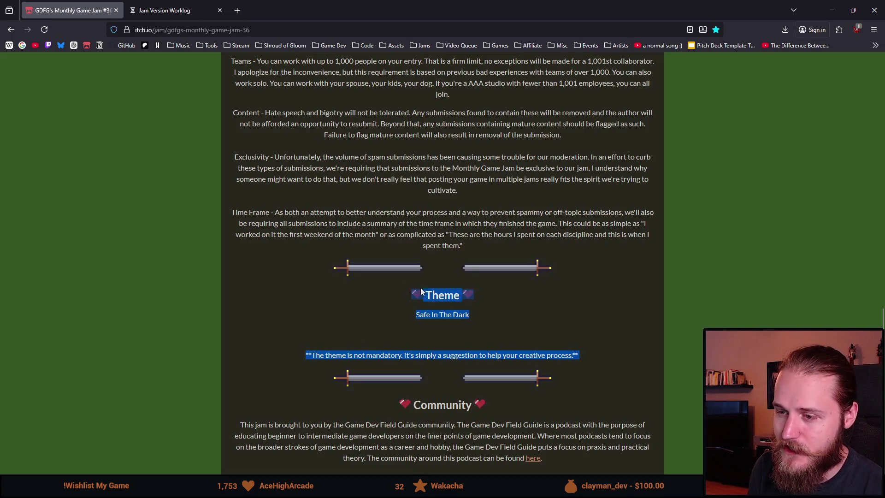
click(587, 359)
mouse_move(587, 360)
mouse_down()
mouse_move(440, 302)
mouse_move(416, 300)
mouse_move(554, 368)
mouse_move(321, 315)
mouse_move(361, 299)
mouse_up()
click(375, 299)
click(362, 300)
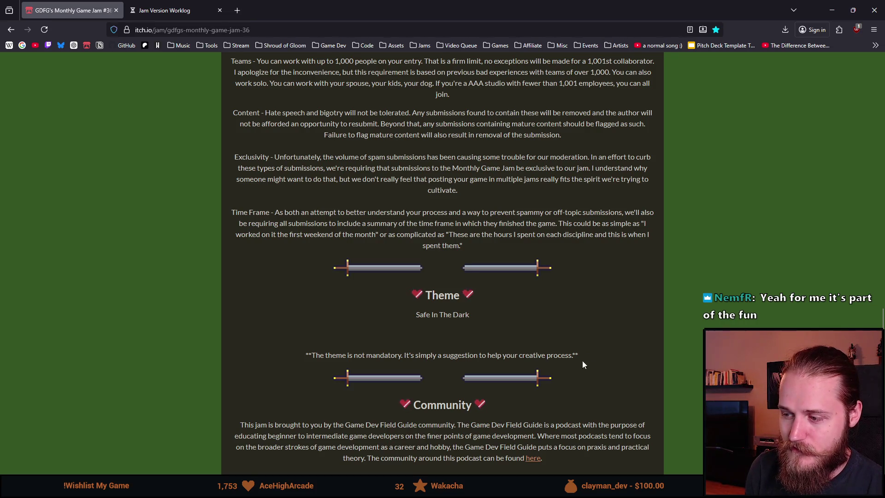
mouse_move(586, 357)
mouse_down()
mouse_move(397, 299)
mouse_move(601, 366)
mouse_up()
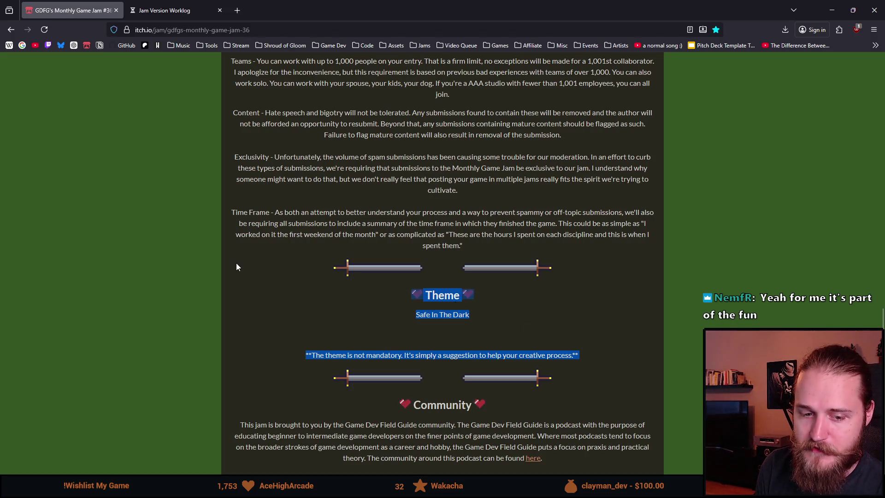
scroll(236, 265, up, 3)
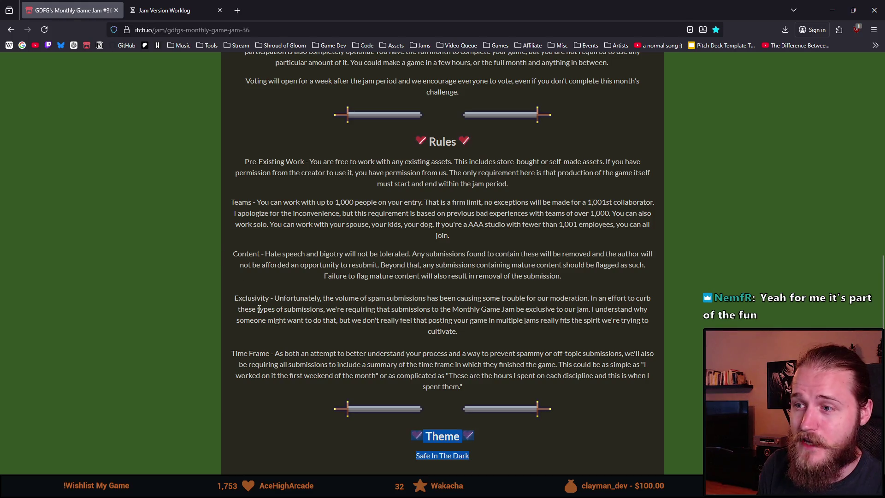
scroll(258, 307, up, 1)
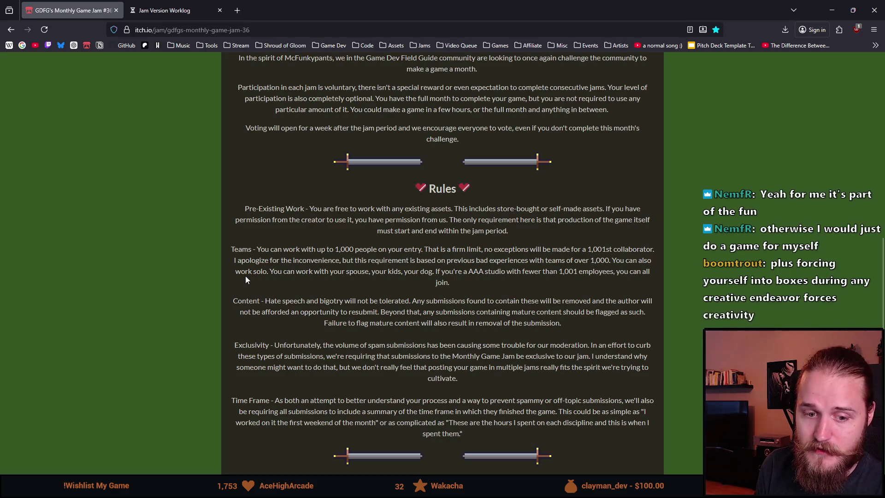
scroll(245, 279, down, 3)
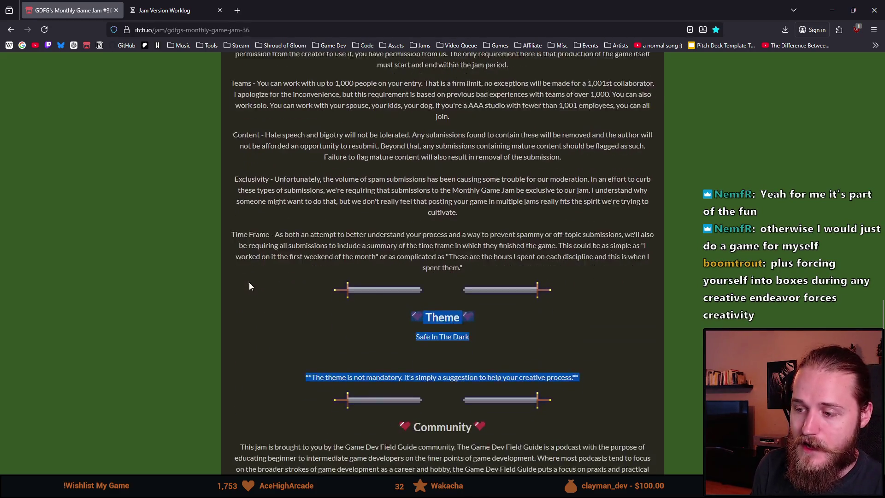
scroll(249, 286, down, 1)
mouse_move(305, 354)
mouse_down()
mouse_move(599, 357)
mouse_move(409, 297)
mouse_up()
double_click(593, 355)
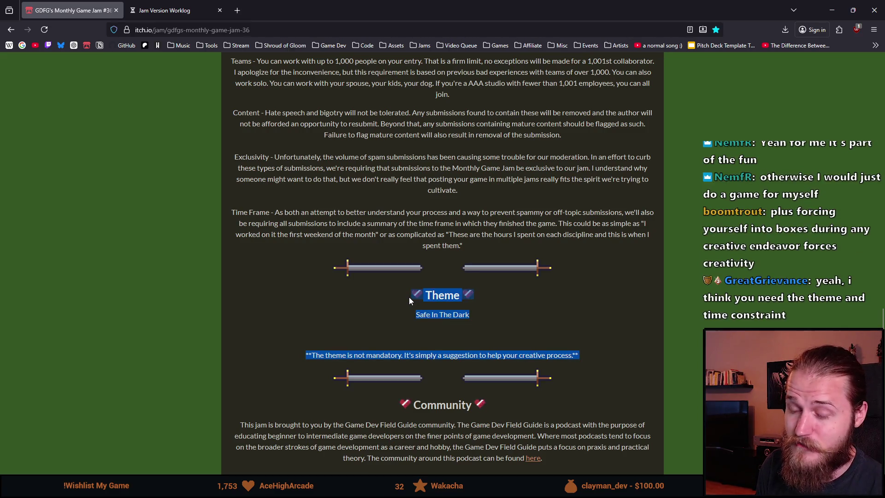
click(292, 319)
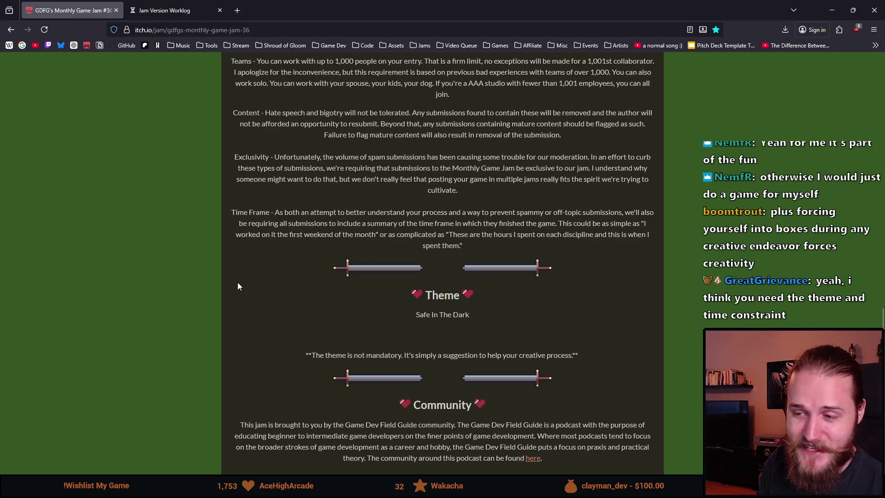
scroll(238, 286, up, 2)
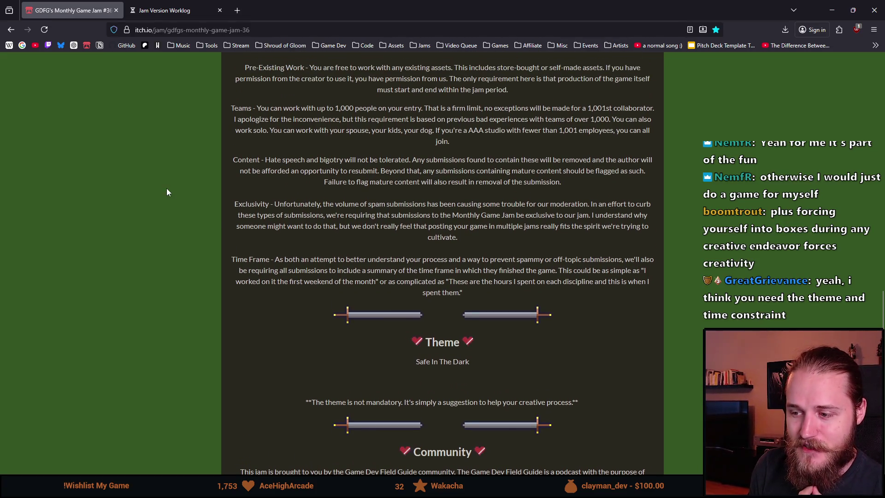
scroll(277, 245, down, 2)
drag(594, 347, 406, 299)
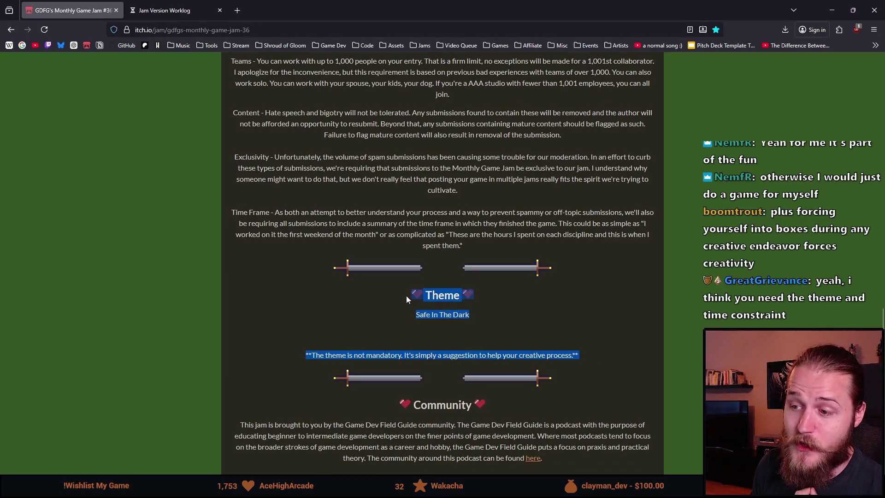
drag(495, 318, 421, 314)
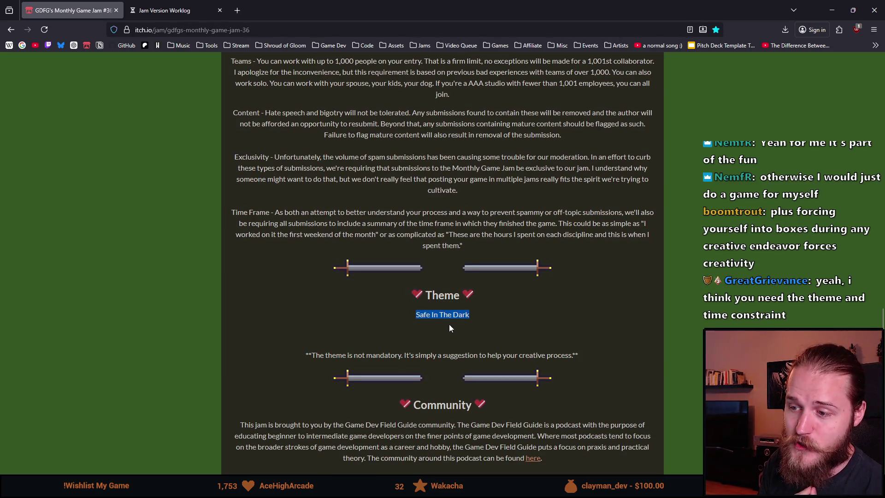
scroll(449, 327, down, 1)
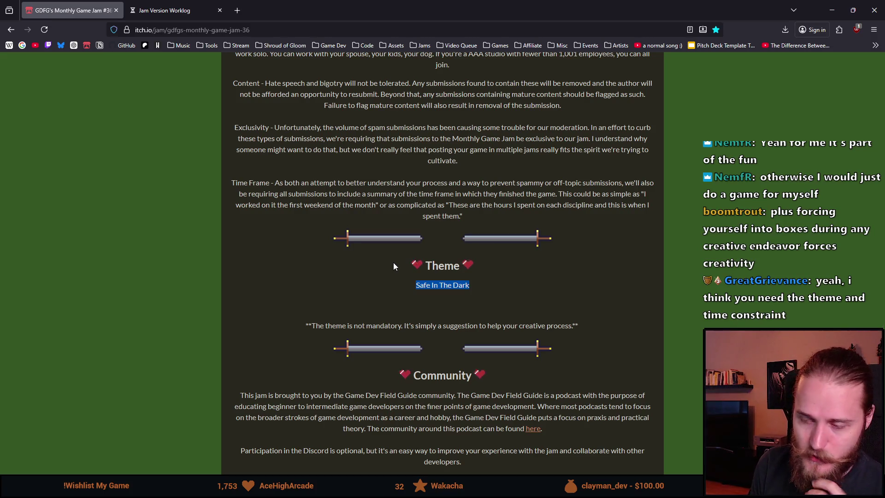
click(339, 300)
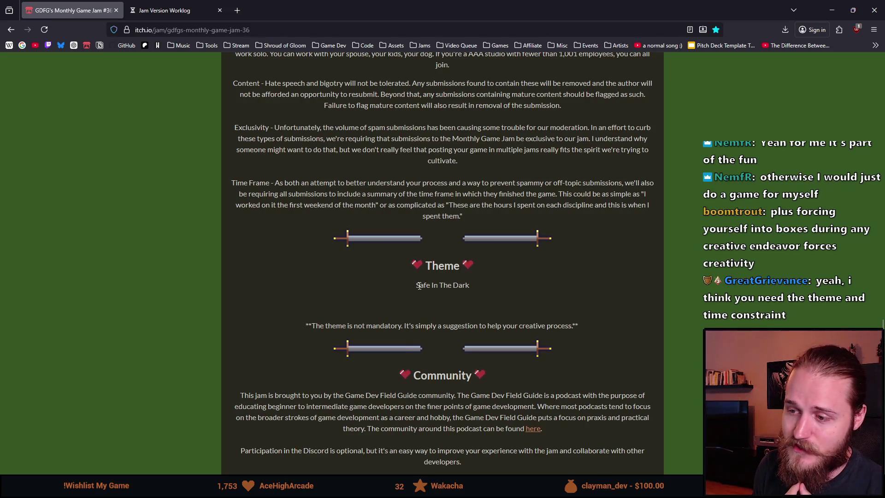
drag(419, 285, 495, 283)
click(494, 283)
double_click(423, 286)
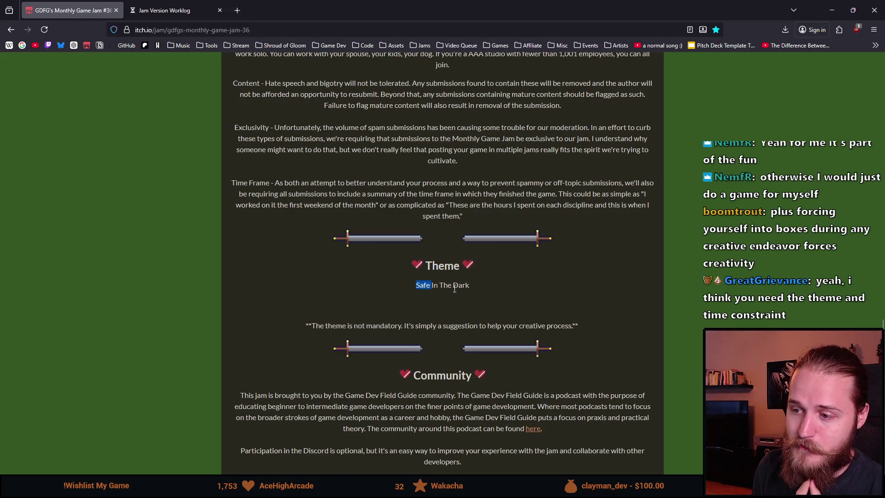
triple_click(461, 285)
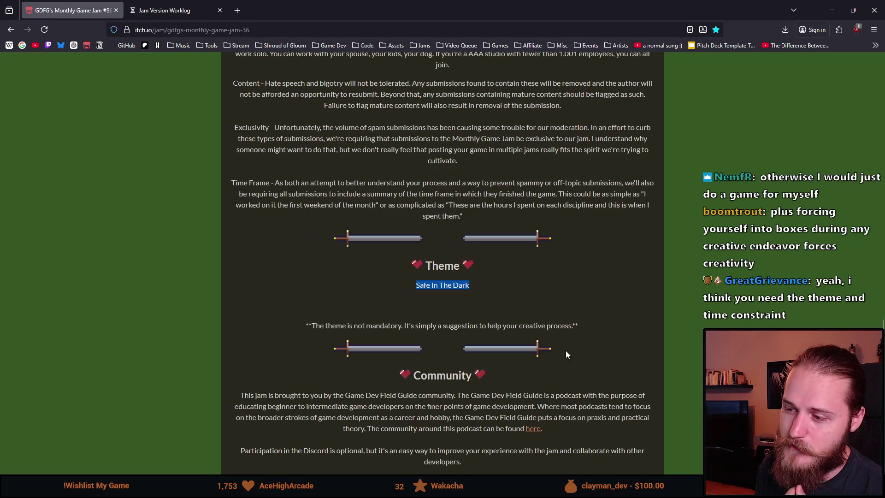
drag(571, 337, 499, 311)
click(410, 283)
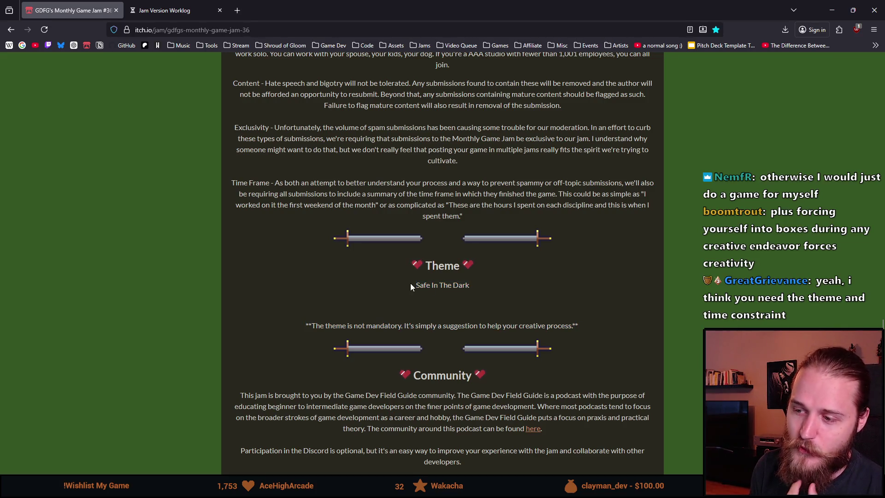
triple_click(435, 289)
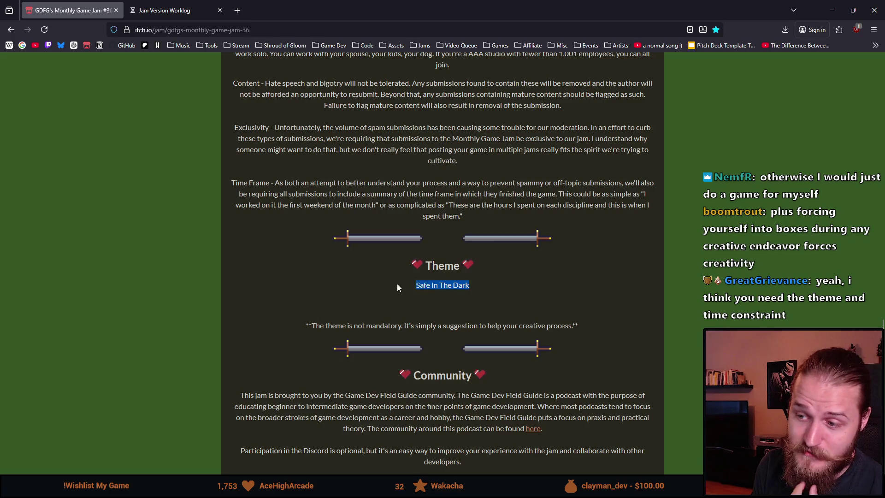
click(412, 281)
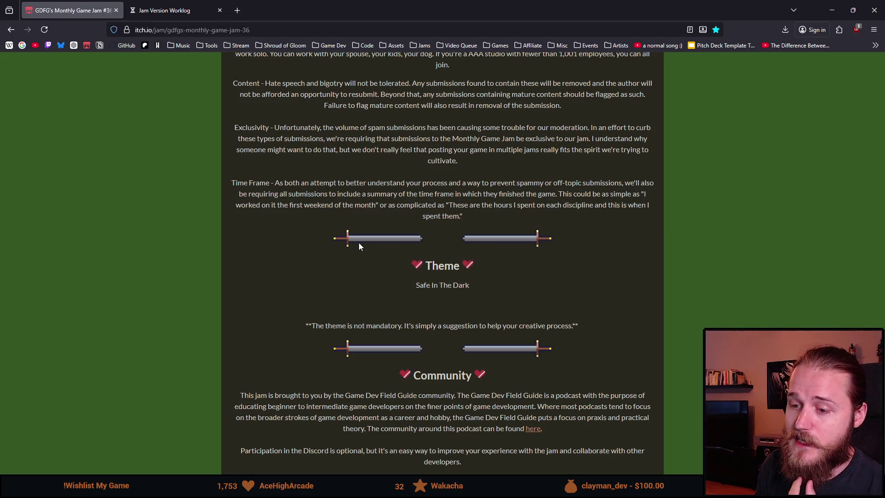
Step: Scroll back up to the Rules and highlight the Pre-Existing Work rule title
scroll(352, 240, up, 3)
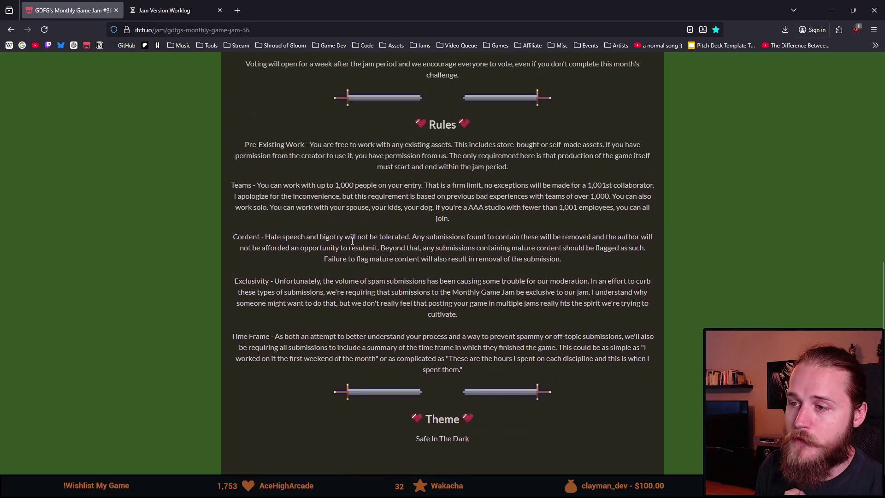
scroll(352, 241, up, 2)
scroll(253, 177, down, 1)
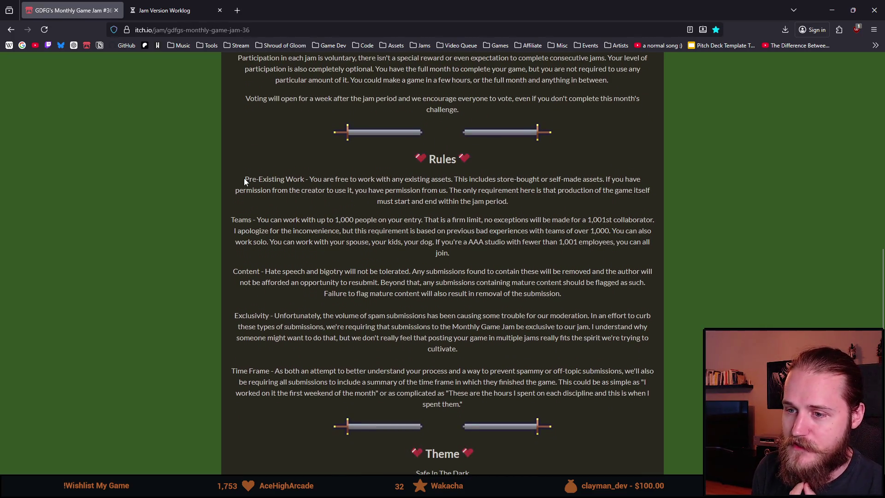
drag(304, 182, 244, 181)
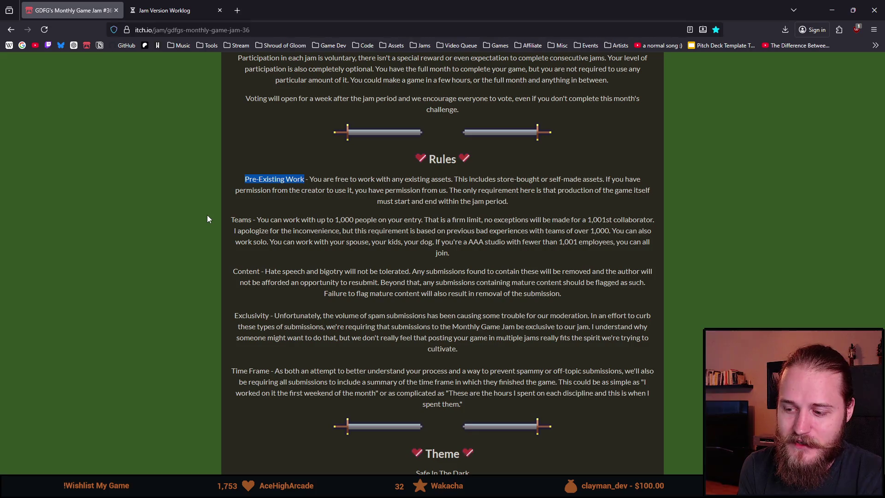
scroll(499, 361, down, 2)
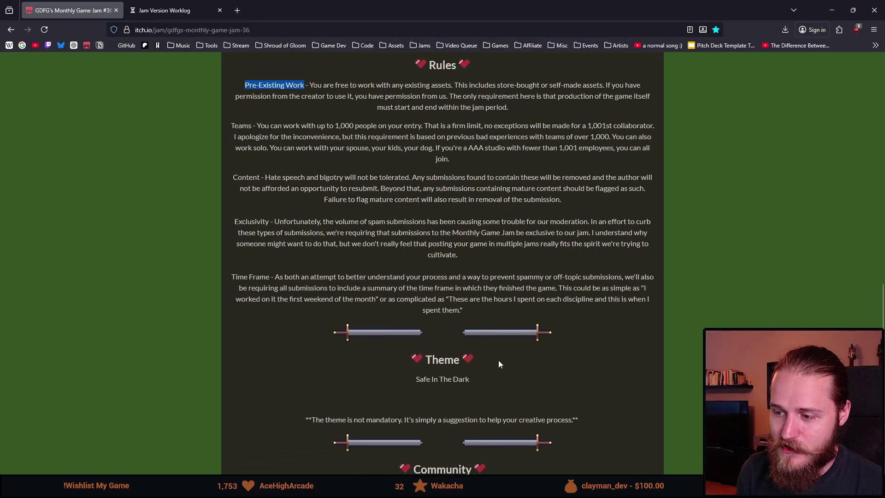
click(479, 387)
drag(480, 383, 338, 366)
scroll(338, 366, down, 2)
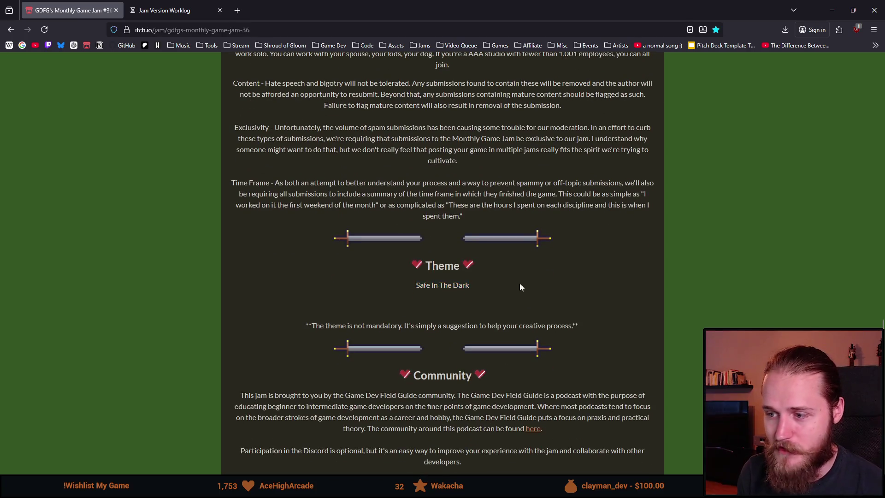
double_click(417, 285)
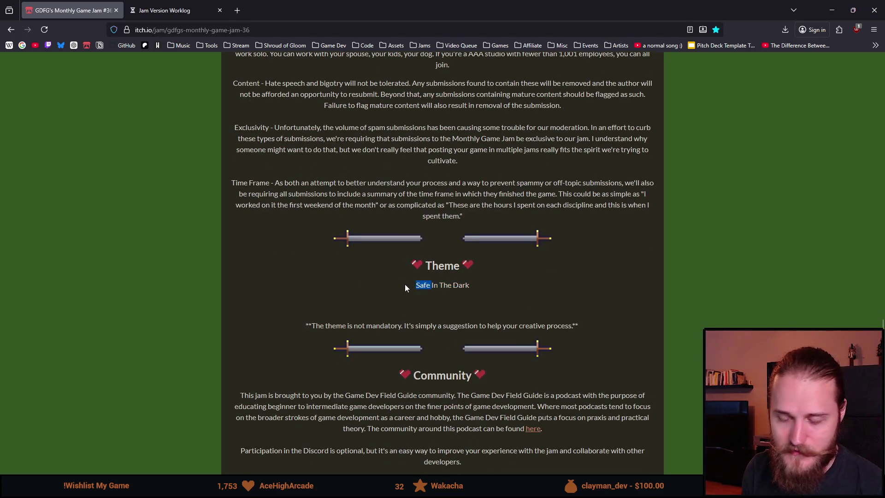
triple_click(488, 289)
click(487, 293)
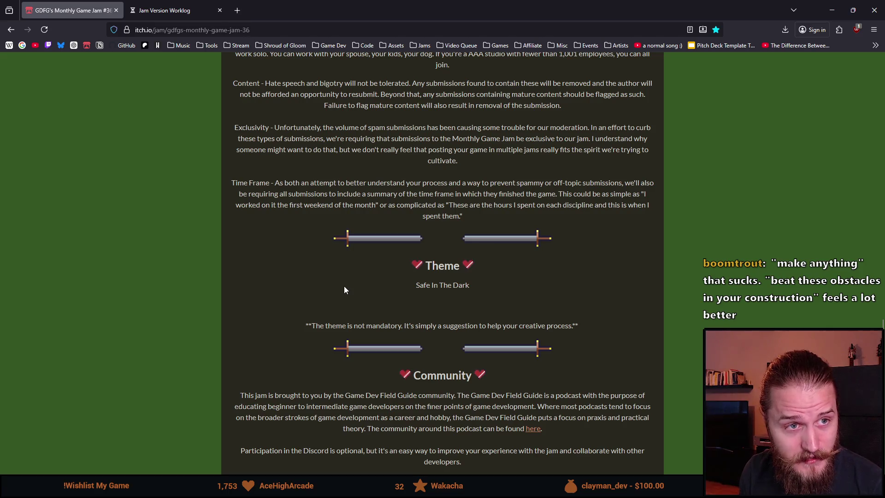
drag(472, 286, 405, 283)
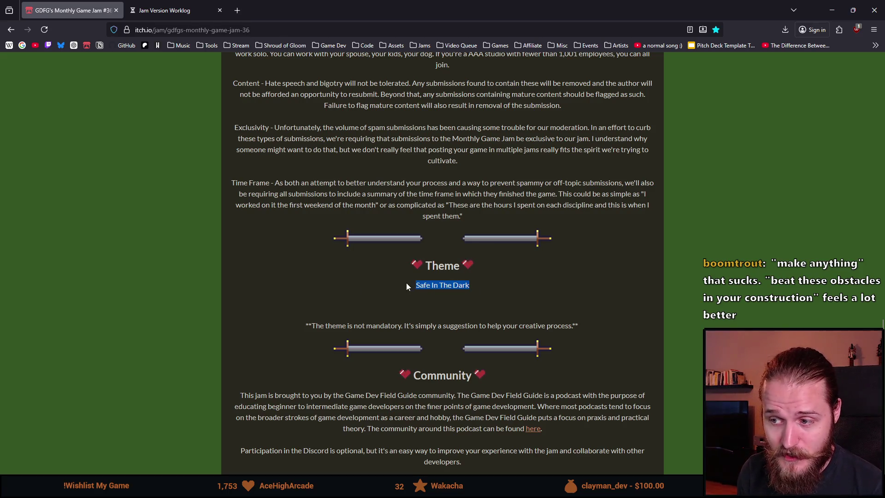
click(438, 289)
triple_click(439, 291)
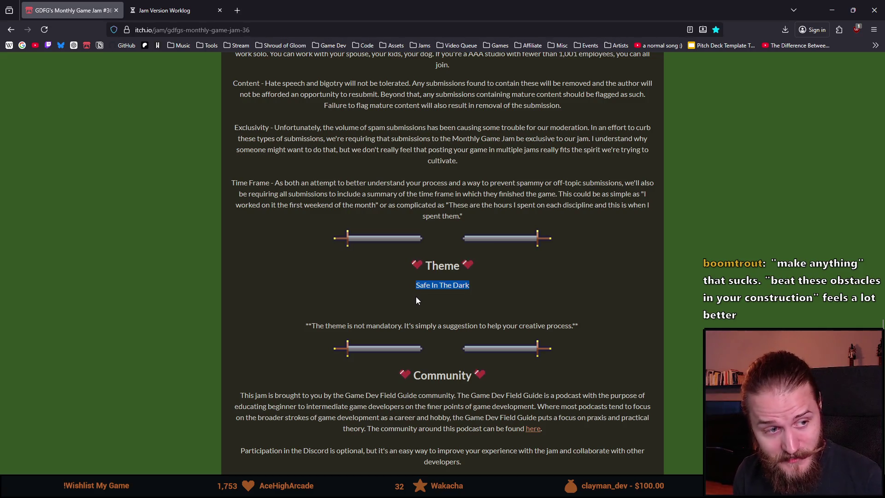
click(416, 295)
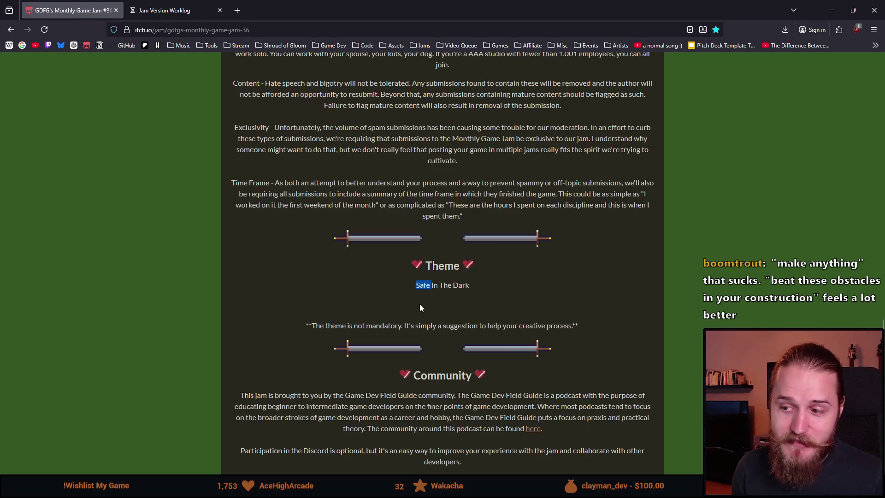
drag(430, 288, 432, 288)
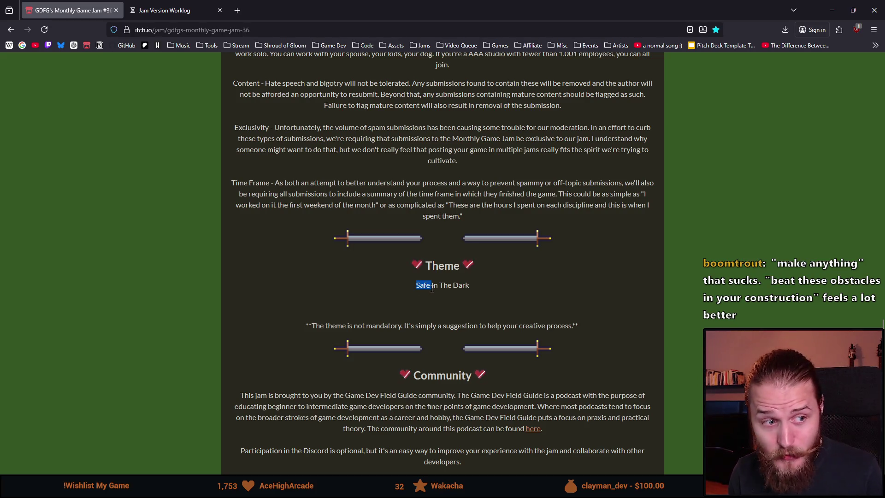
click(417, 285)
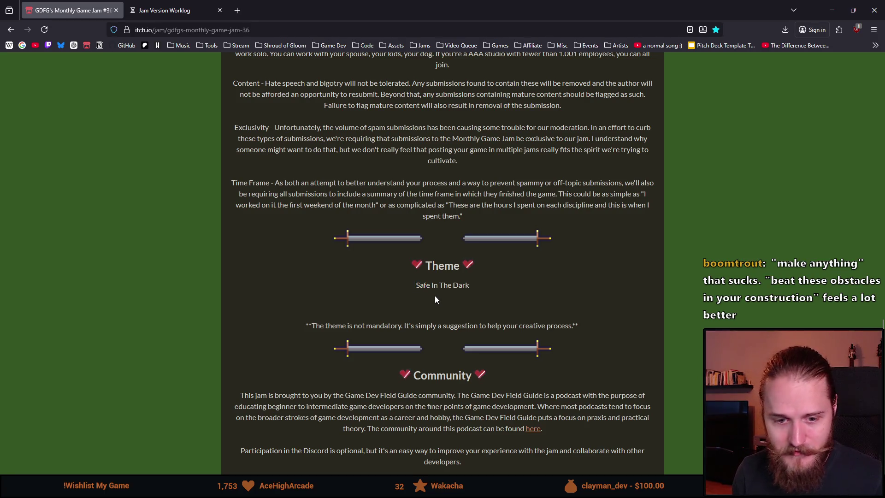
triple_click(433, 291)
drag(416, 285, 430, 288)
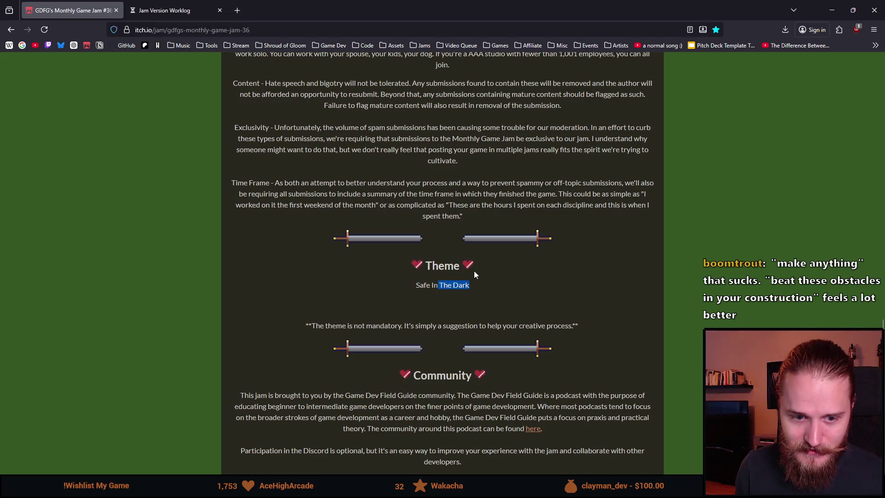
mouse_move(458, 298)
mouse_down()
mouse_move(593, 289)
mouse_move(392, 274)
mouse_move(537, 286)
mouse_move(373, 258)
mouse_move(431, 290)
mouse_move(477, 296)
mouse_up()
scroll(306, 217, up, 15)
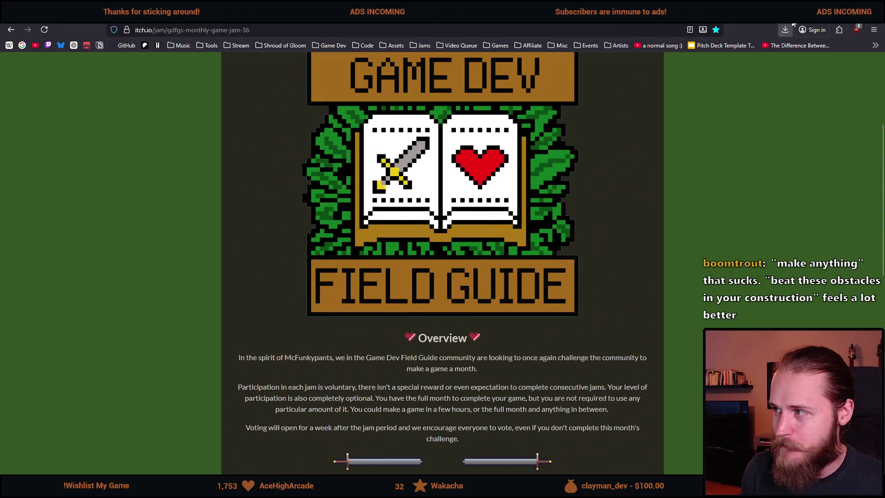
Step: Alt+Tab from the Monthly Game Jam #36 page back to DaVinci Resolve's Edit page
key(alt+Tab)
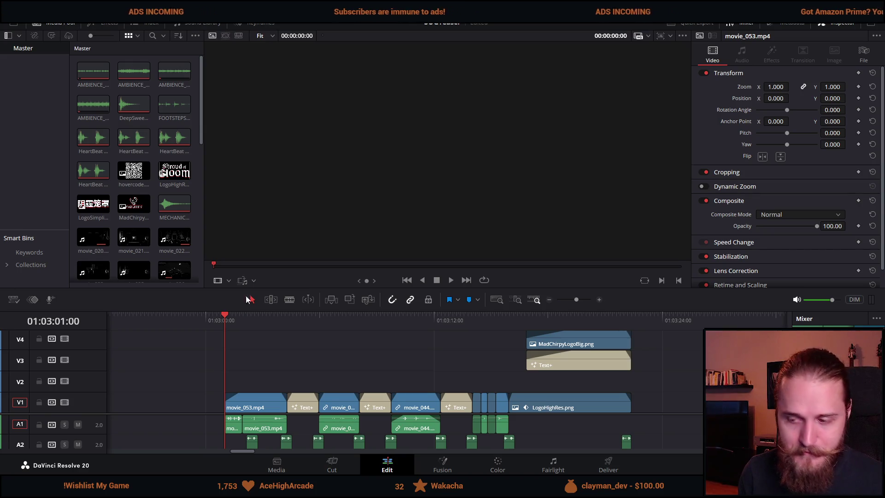
Step: Load Timeline 1 in the viewer and play the teaser, stopping on the end card
click(226, 317)
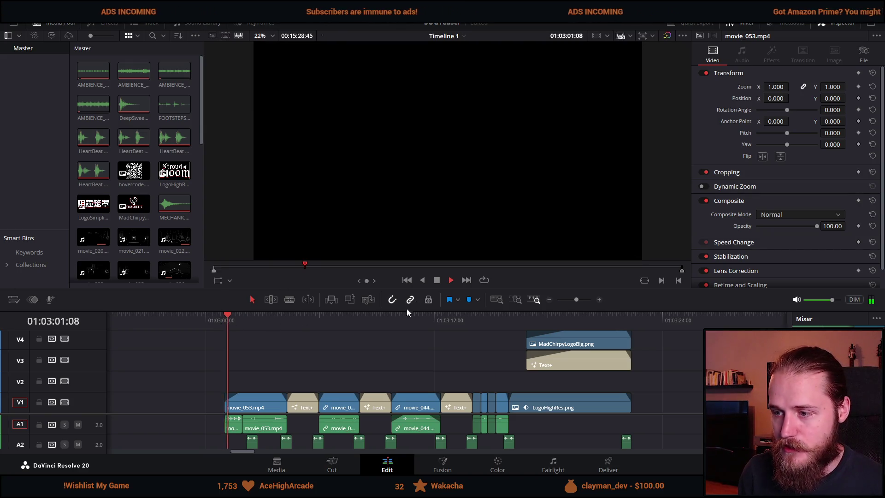
key(space)
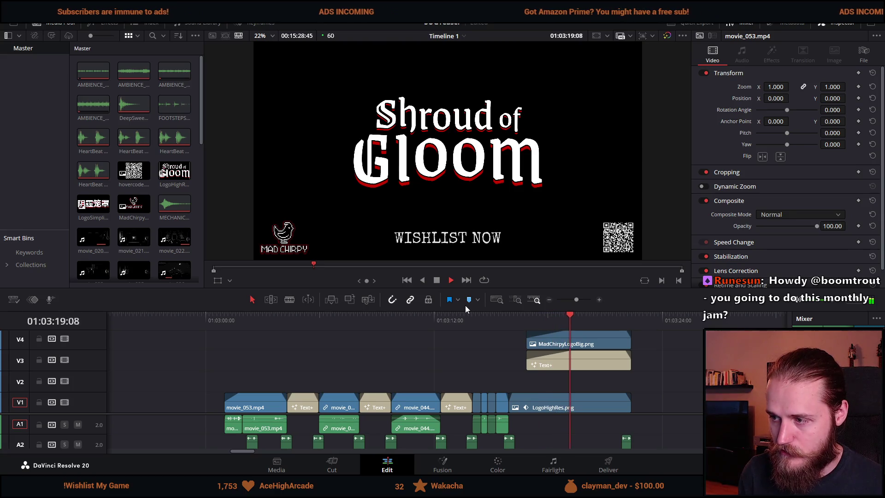
click(437, 281)
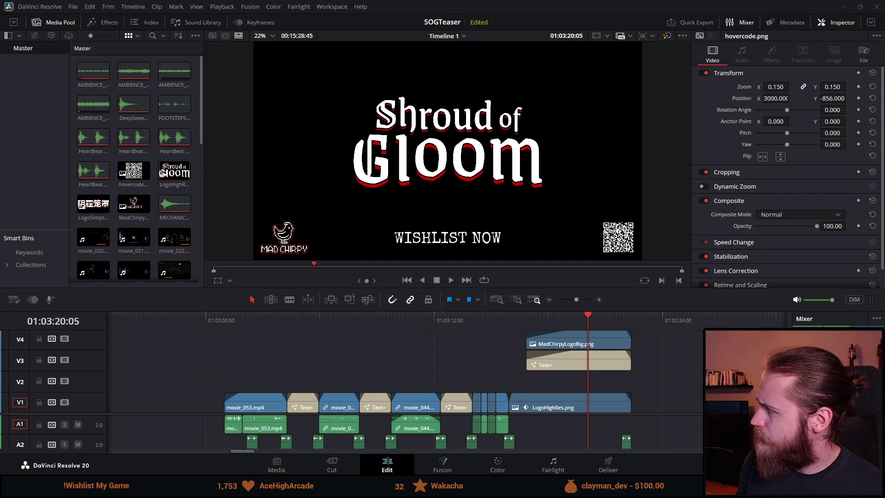
Step: Switch from DaVinci Resolve to the dynamic QR code search results in Chrome
key(alt+Tab)
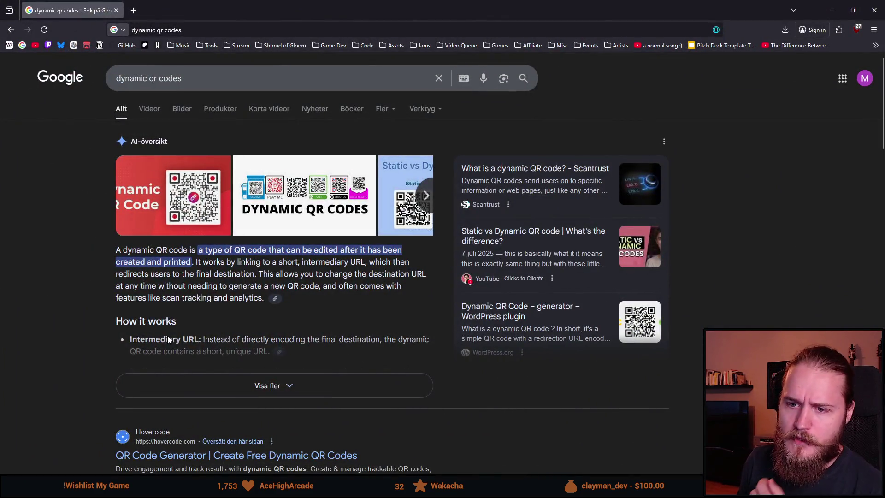
Step: Expand the Google AI overview on dynamic QR codes with 'Visa fler'
scroll(178, 318, down, 2)
scroll(178, 318, up, 1)
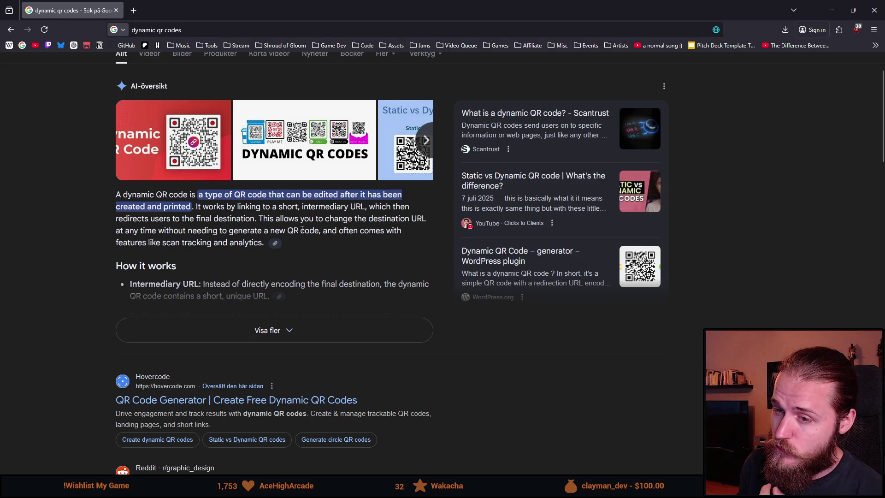
click(280, 343)
Step: Read through the results and open the Hovercode QR code generator site
scroll(245, 298, down, 3)
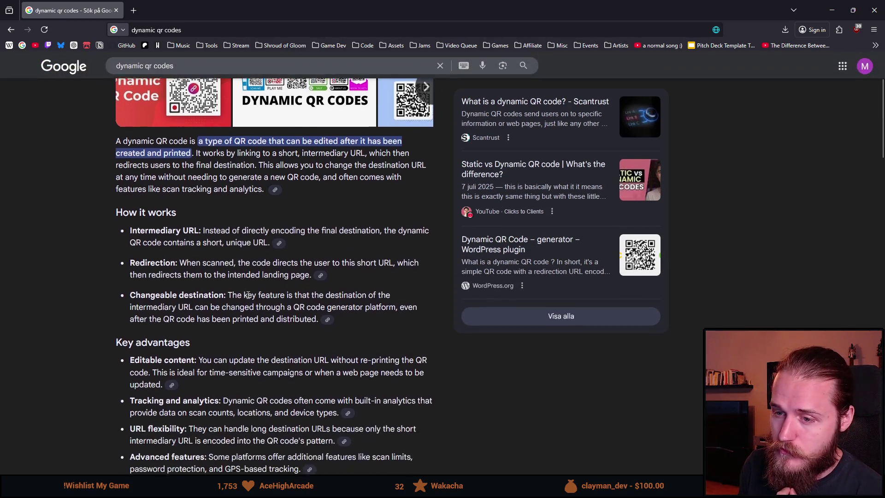
scroll(246, 298, down, 1)
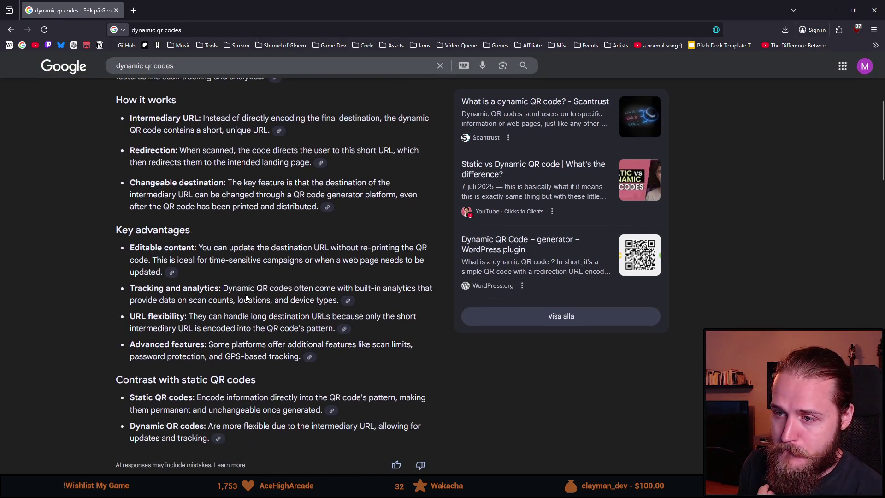
scroll(245, 298, down, 1)
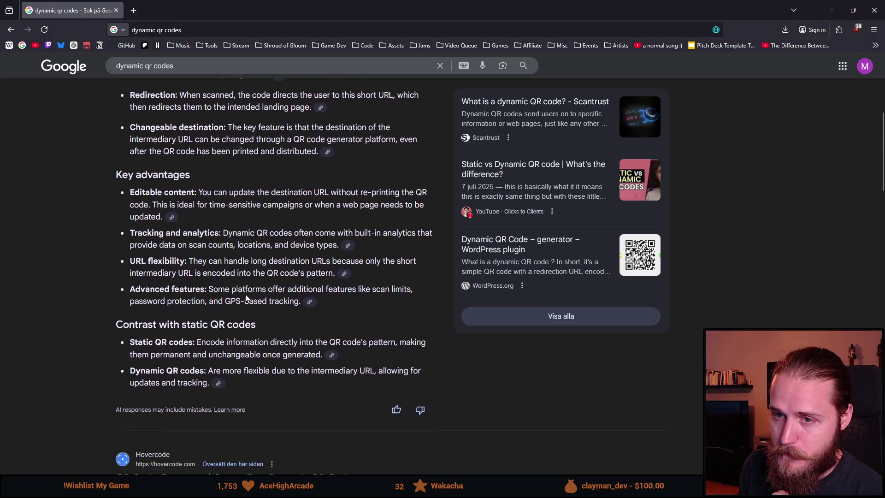
scroll(246, 297, down, 1)
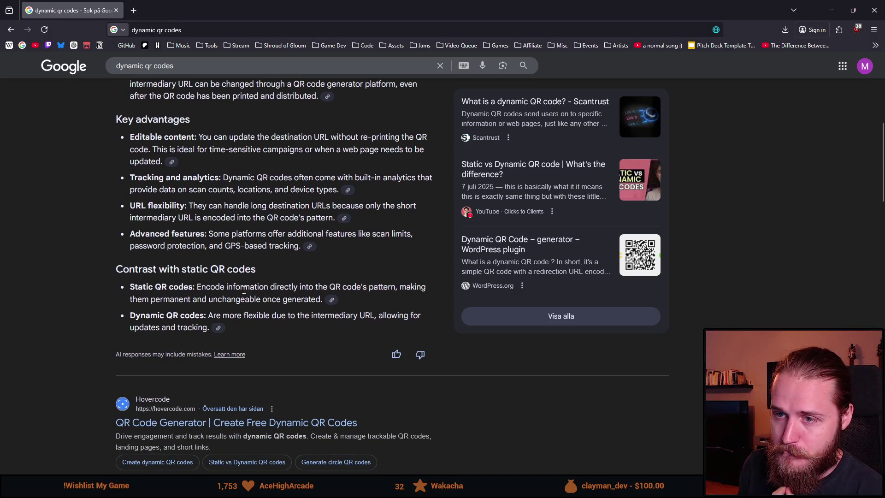
scroll(235, 284, down, 1)
scroll(120, 272, down, 1)
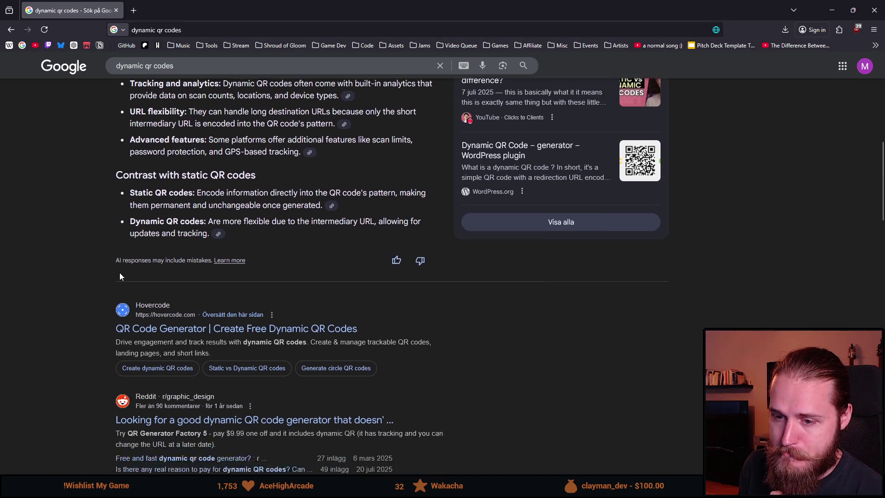
click(122, 312)
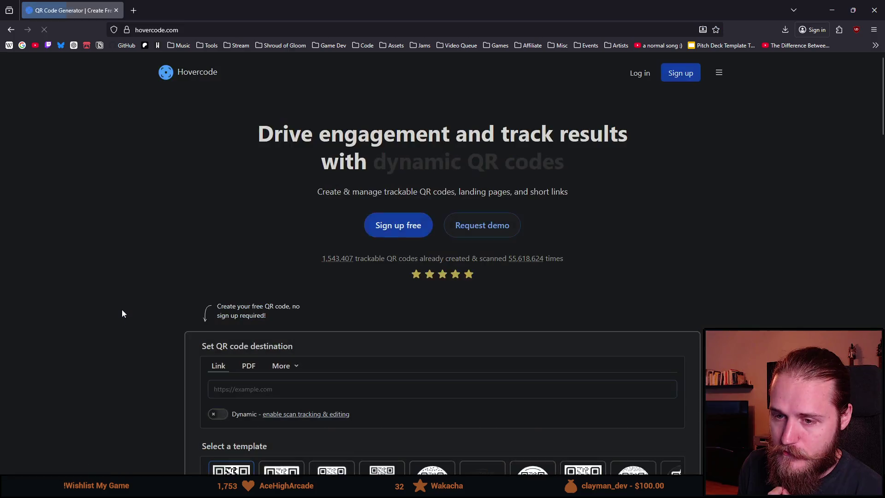
Step: Browse hovercode.com and check the extra destination types under More
scroll(122, 311, down, 1)
scroll(122, 309, down, 4)
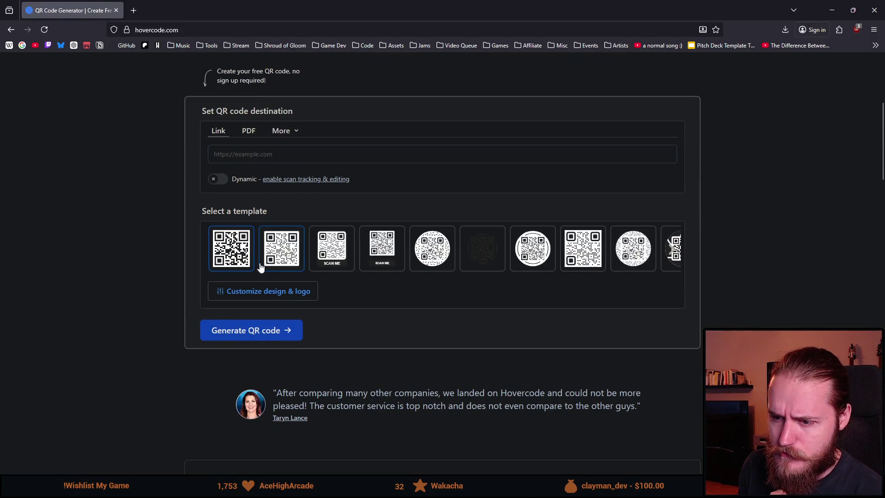
scroll(173, 284, down, 1)
scroll(163, 293, up, 4)
scroll(163, 296, up, 3)
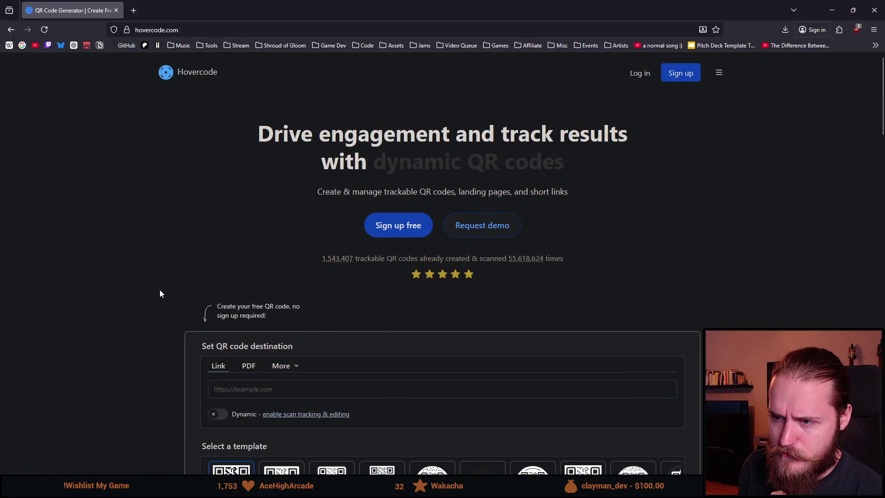
scroll(159, 290, down, 2)
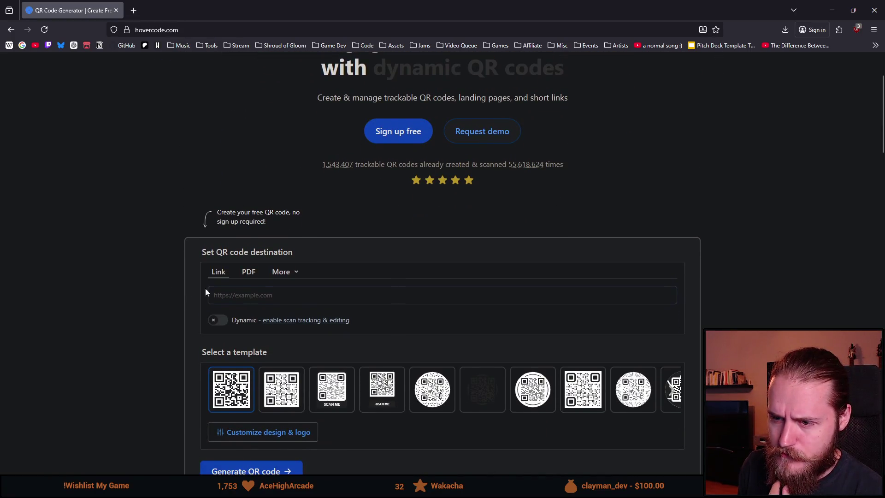
click(293, 273)
click(148, 286)
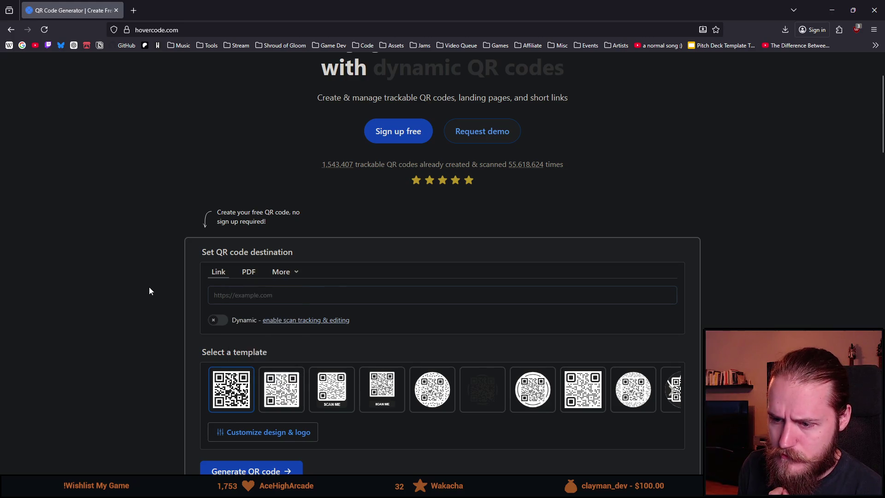
Step: Toggle the Dynamic QR code option off and back on to enable scan tracking
scroll(149, 287, down, 1)
scroll(150, 290, down, 3)
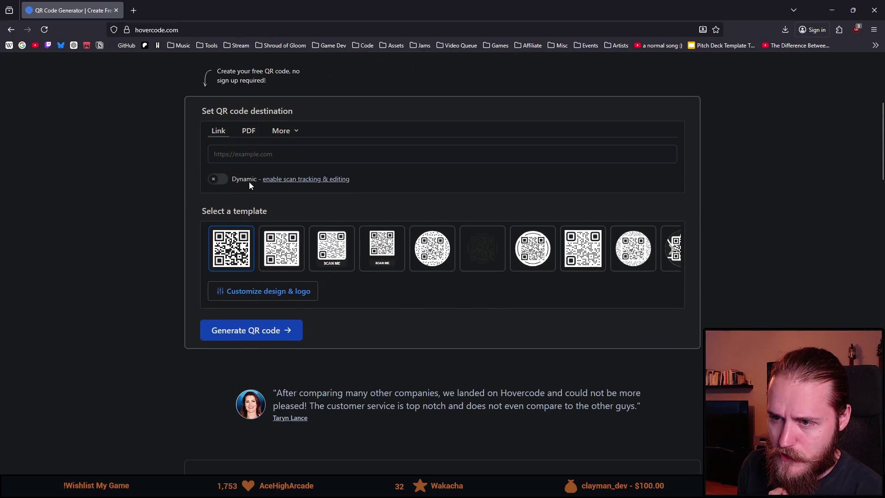
click(219, 180)
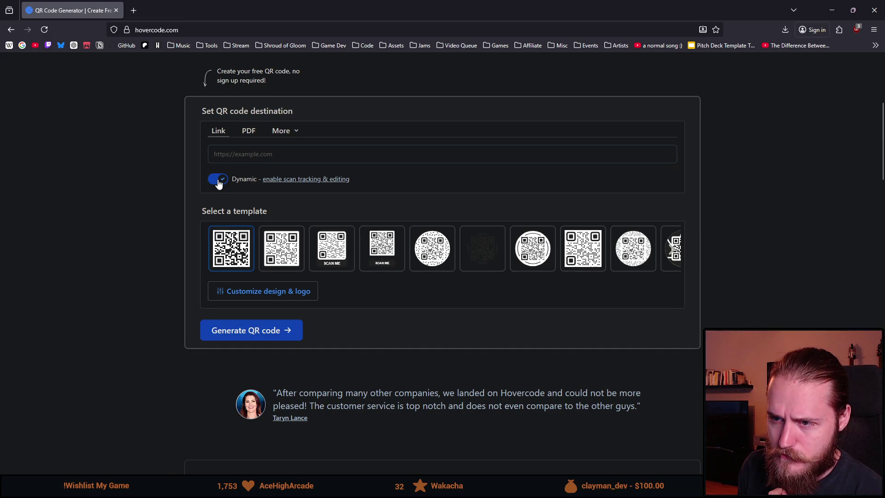
click(219, 182)
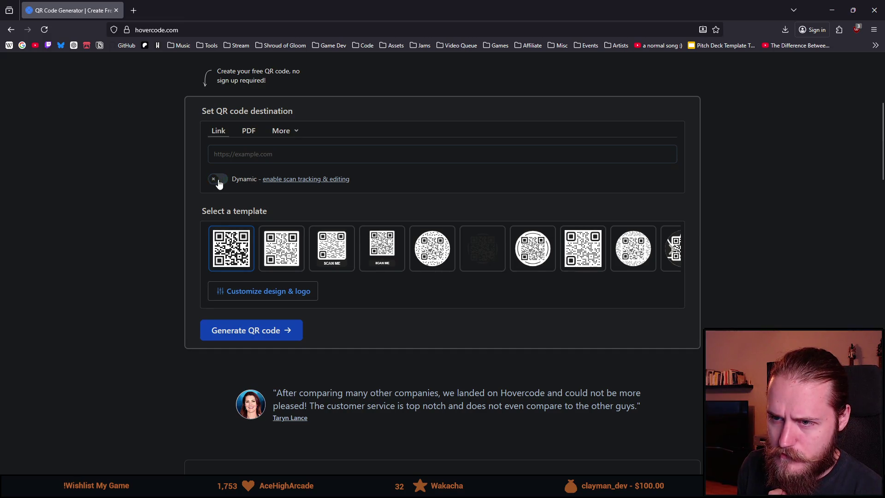
click(219, 182)
Step: Finish looking over the page and close the Hovercode tab
scroll(167, 221, down, 3)
scroll(168, 224, down, 10)
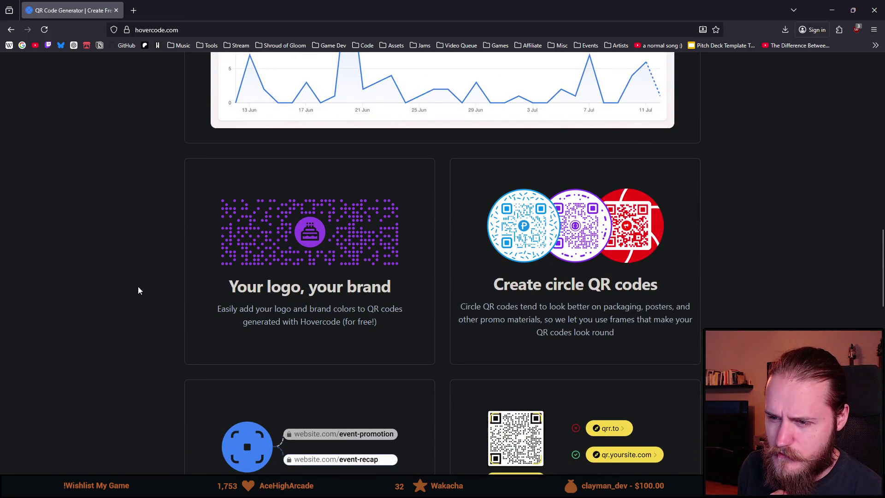
scroll(137, 286, up, 13)
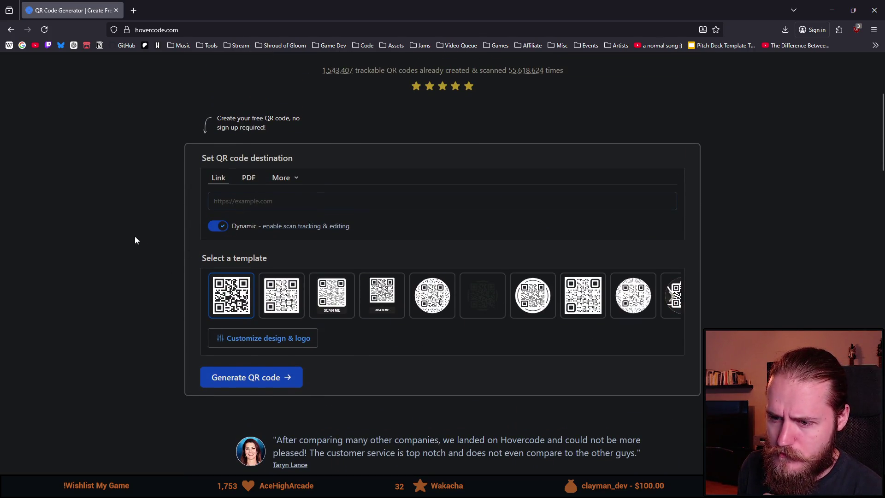
click(120, 10)
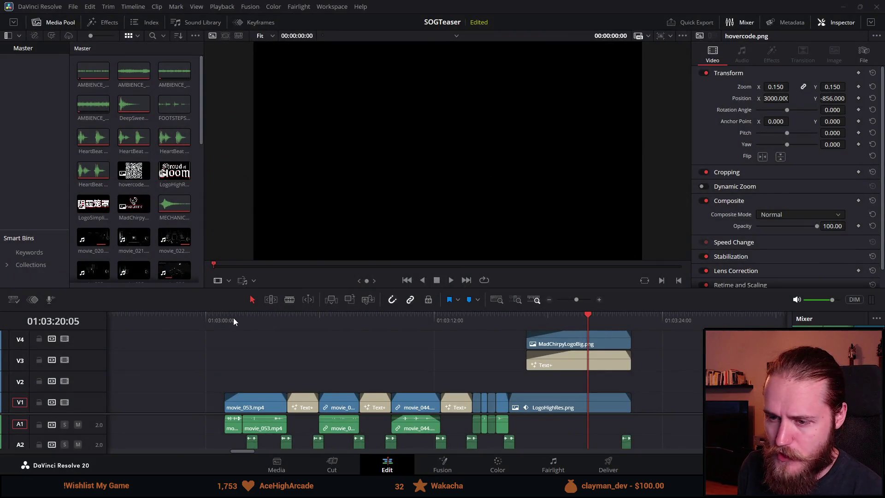
Step: Move the playhead to the teaser start at 01:03:01:00, then to the end card
click(223, 316)
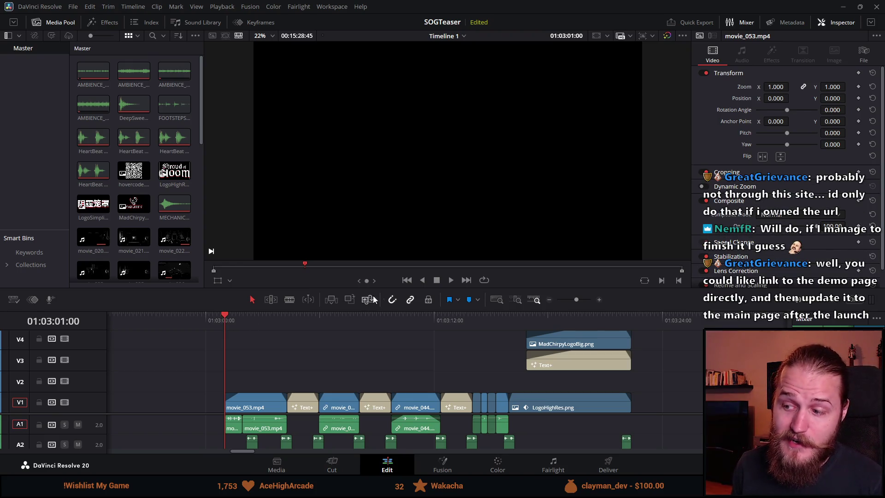
click(580, 315)
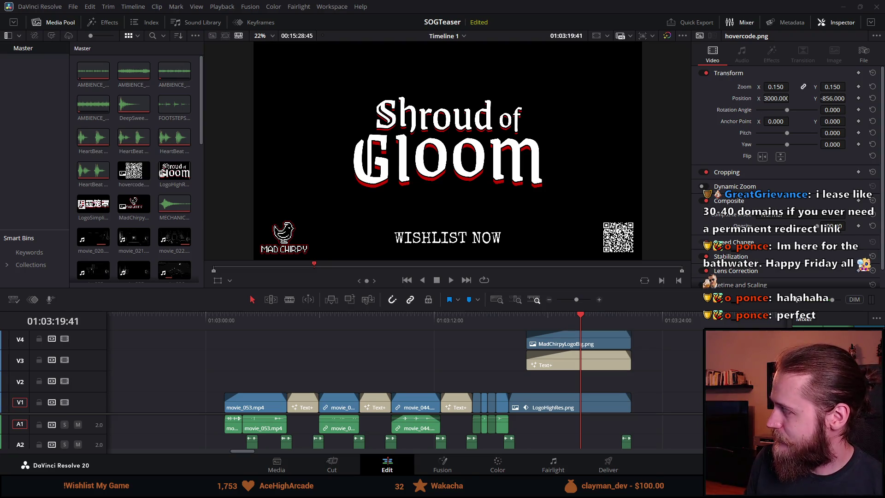
Step: Switch to the browser and scroll to the comments of the '1 YEAR as a FULL-TIME Indie Game…' video
key(alt+Tab)
scroll(310, 265, down, 10)
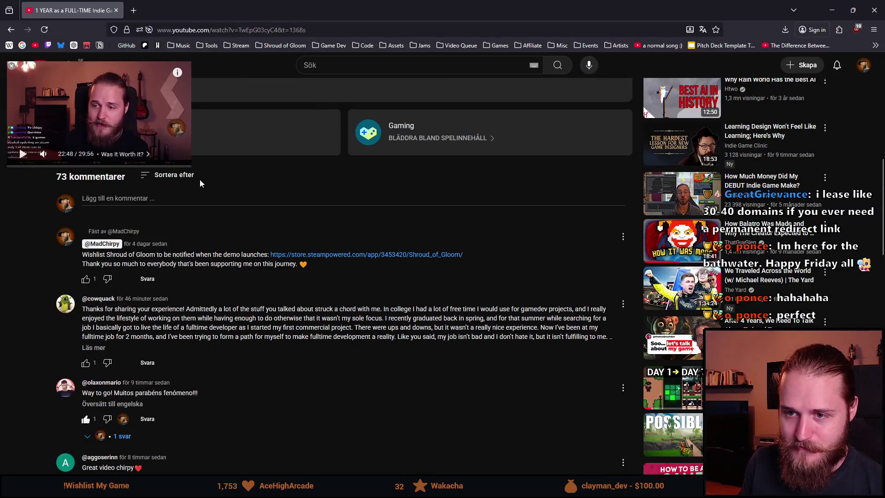
Step: Sort the comments by 'Nyaste först' and scroll down through them
click(190, 176)
click(169, 221)
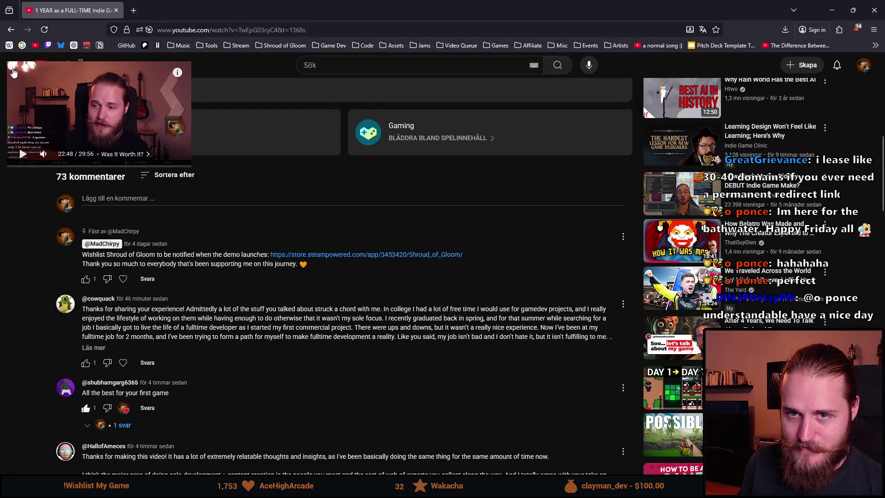
scroll(51, 259, down, 5)
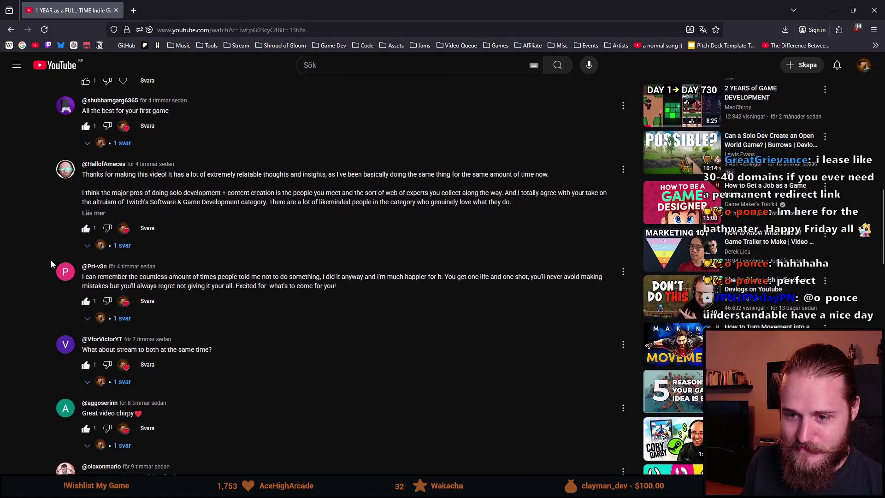
scroll(51, 260, down, 10)
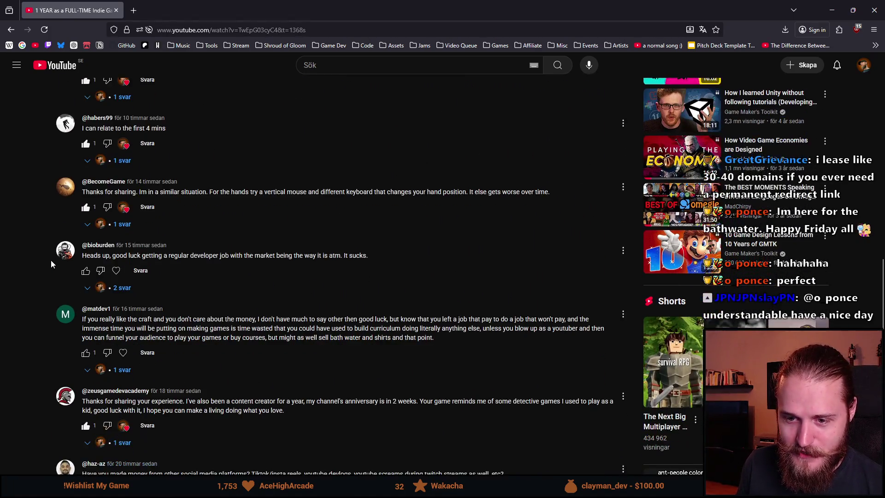
scroll(51, 260, down, 2)
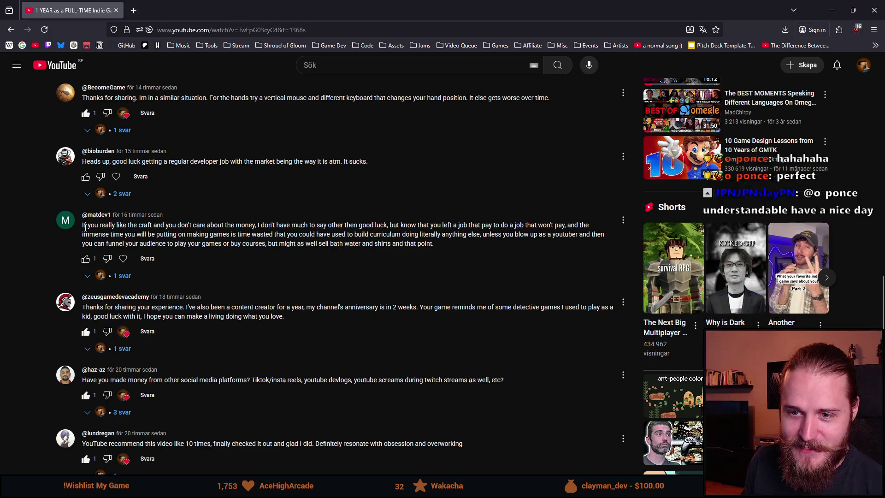
Step: Read the long comment about blowing up as a YouTuber, highlighting key phrases
mouse_move(84, 226)
mouse_down()
mouse_move(482, 234)
mouse_move(566, 226)
mouse_up()
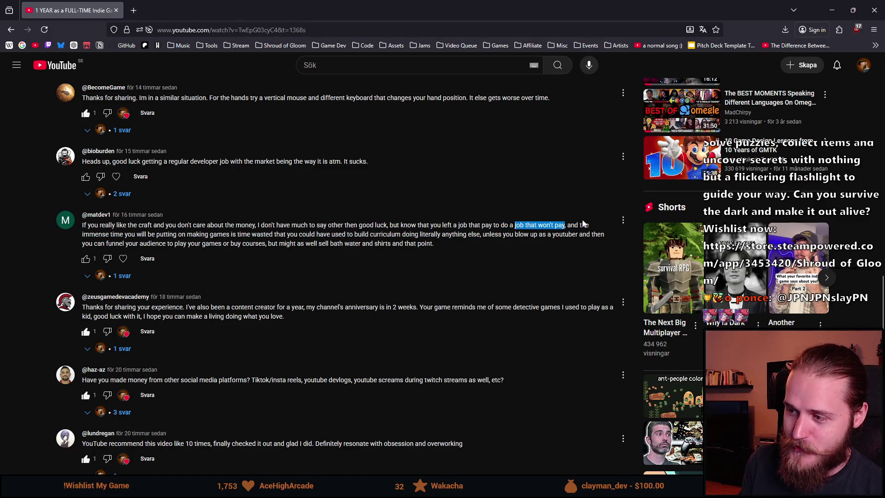
drag(95, 234, 379, 235)
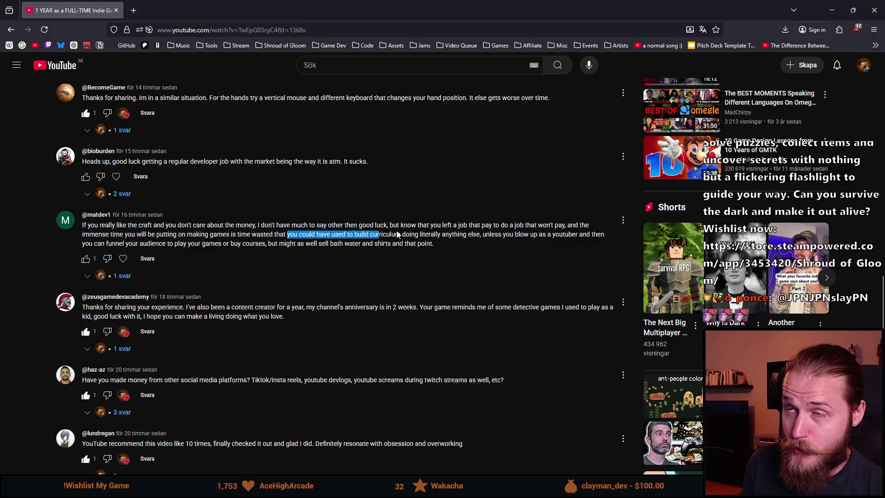
click(422, 234)
drag(423, 234, 578, 239)
click(479, 233)
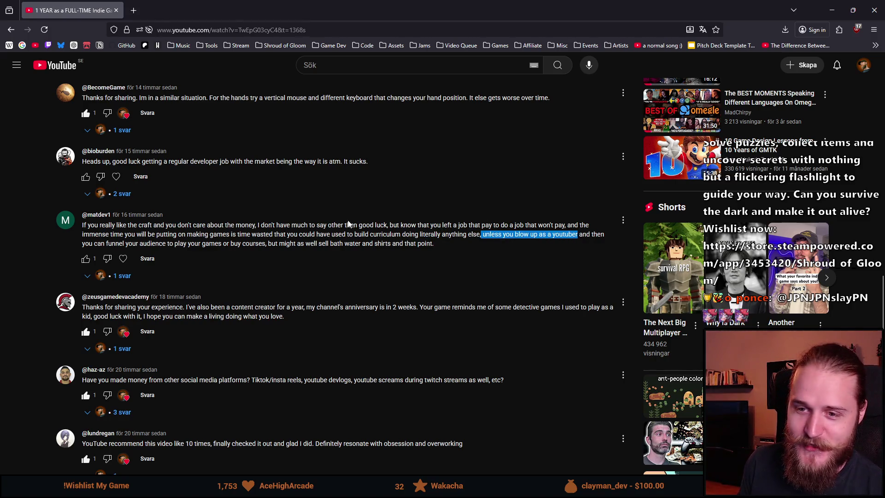
drag(96, 244, 434, 244)
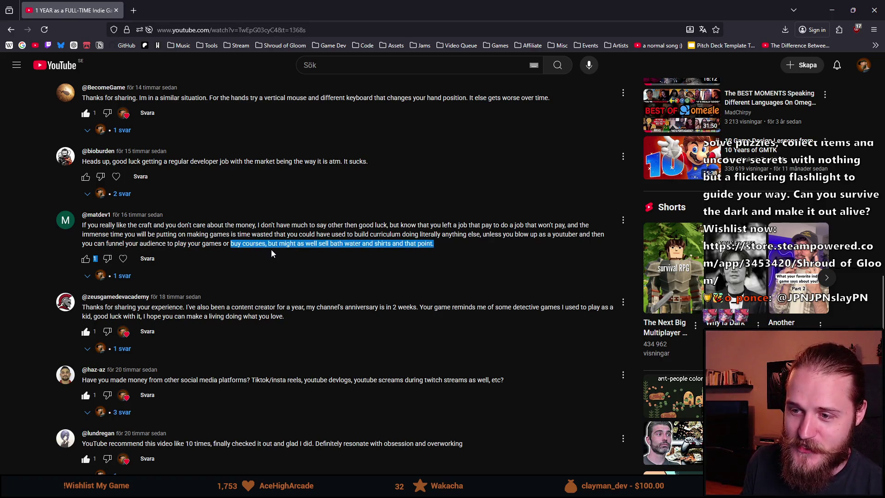
drag(268, 244, 355, 246)
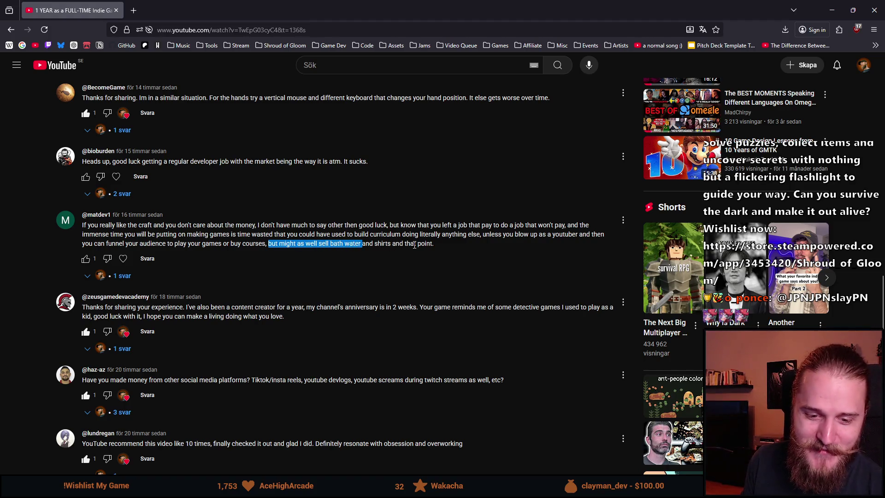
scroll(373, 275, up, 1)
click(401, 270)
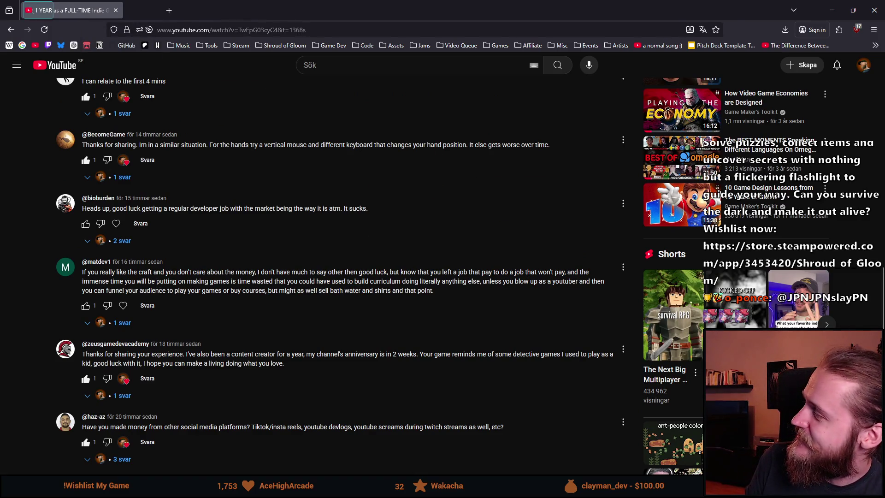
key(alt+Tab)
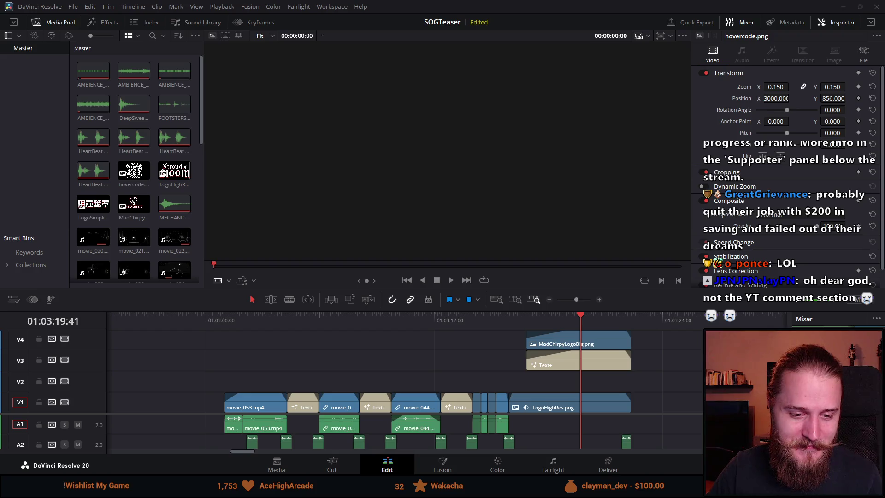
Step: Shrink the timeline to enlarge the preview and park the playhead just before the first clip
click(223, 320)
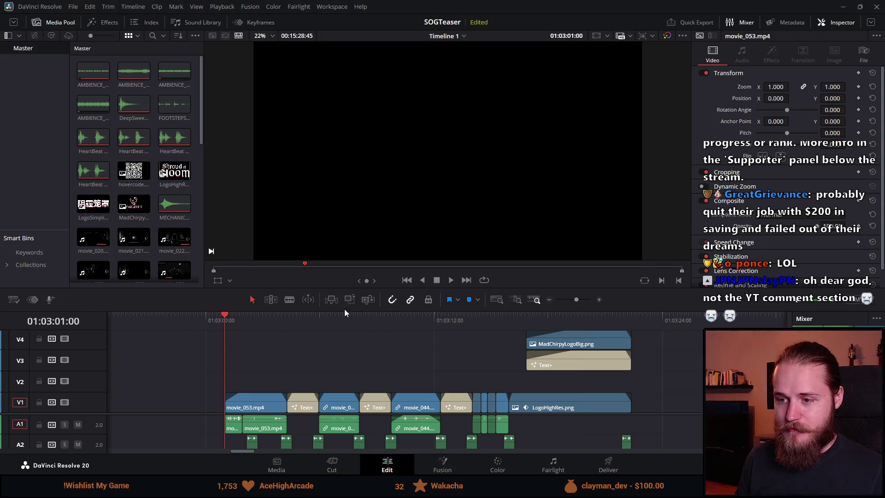
drag(343, 290, 341, 385)
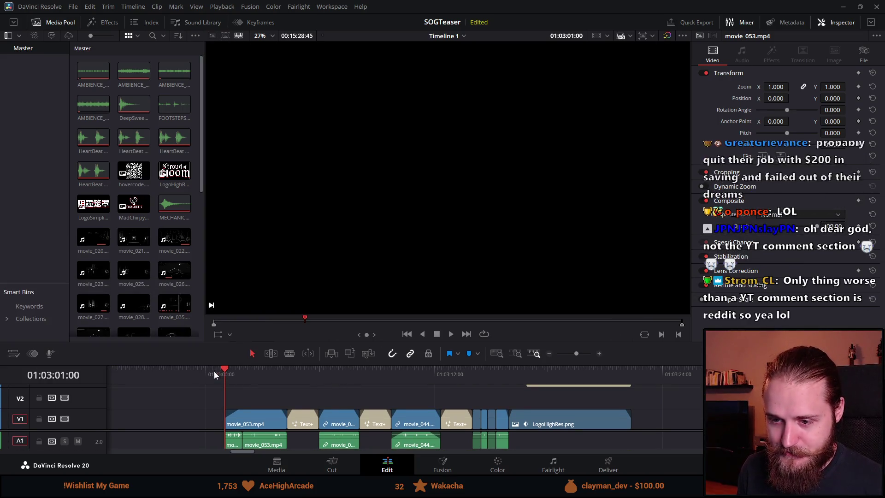
drag(214, 371, 194, 379)
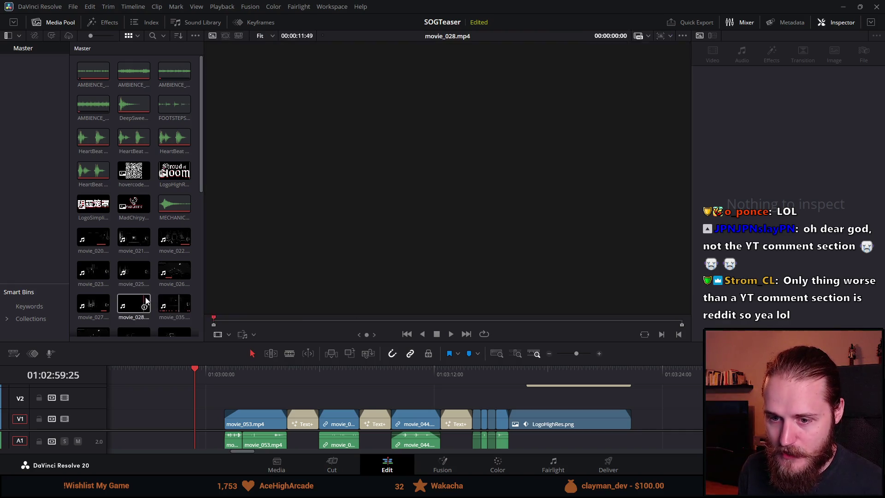
key(space)
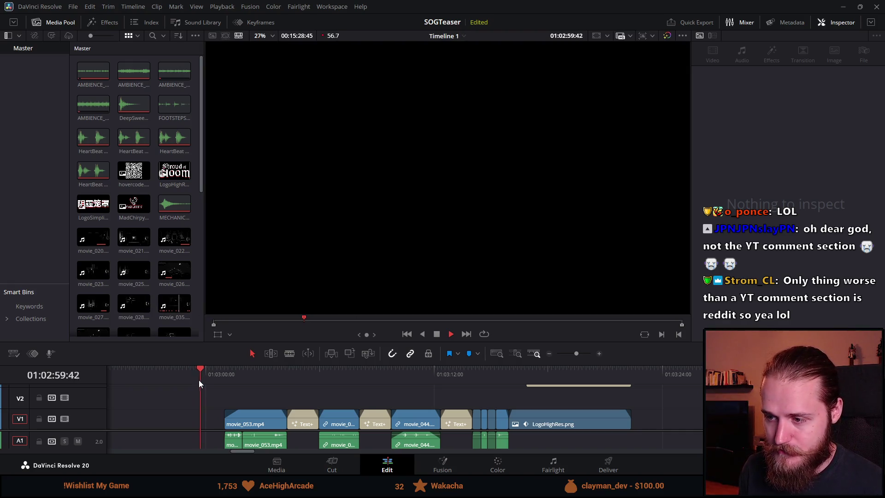
Step: Replay the teaser from just before its first clip and stop at the end card
key(space)
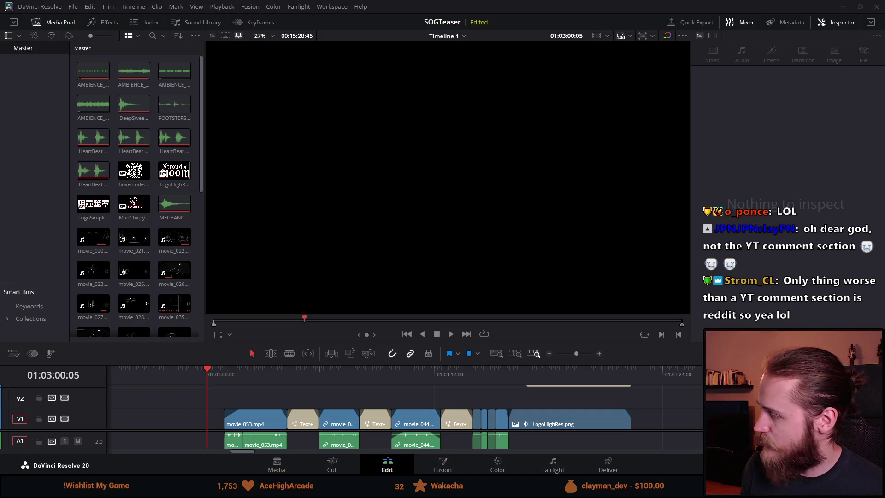
click(203, 375)
key(space)
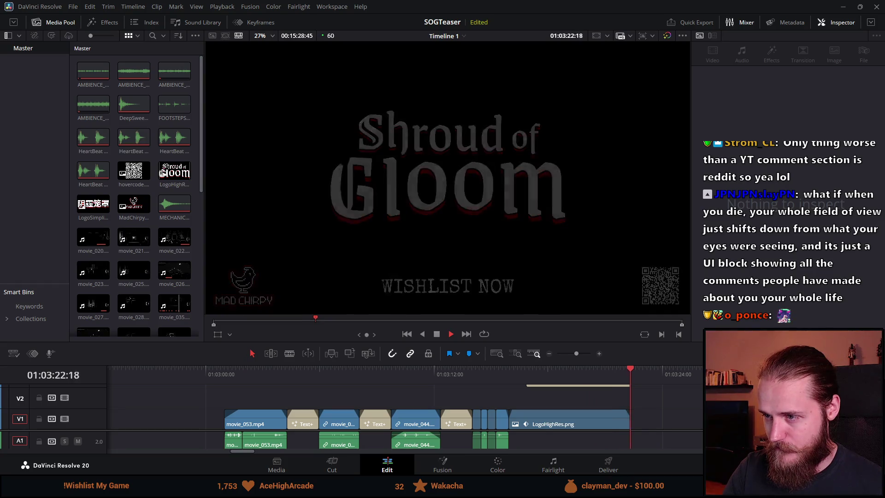
key(space)
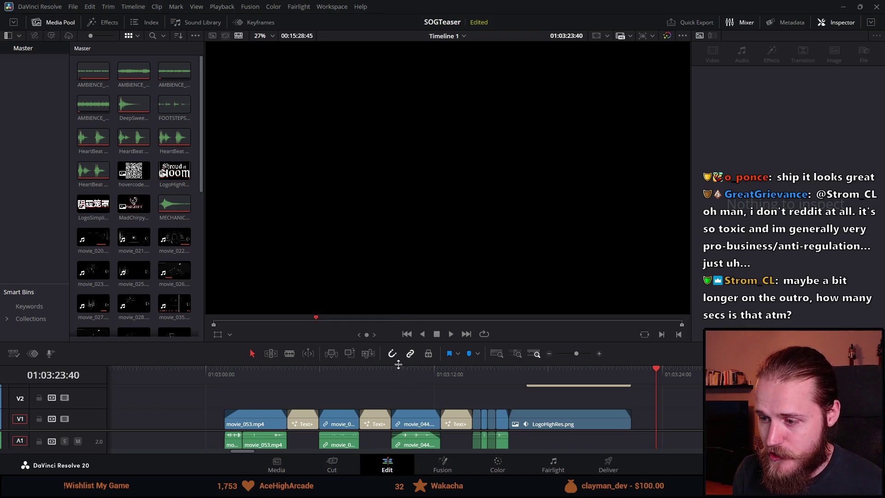
Step: Enlarge the timeline and select every teaser clip across video and audio tracks
drag(399, 363, 407, 219)
scroll(372, 297, down, 2)
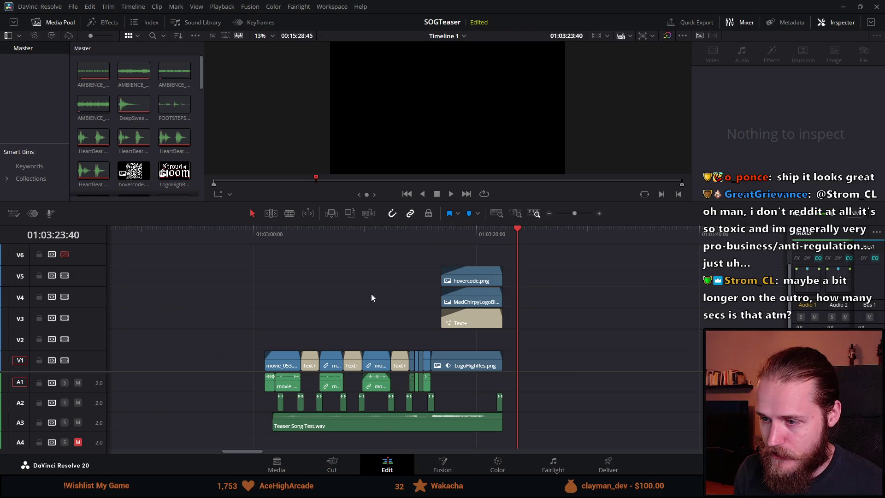
scroll(324, 266, down, 2)
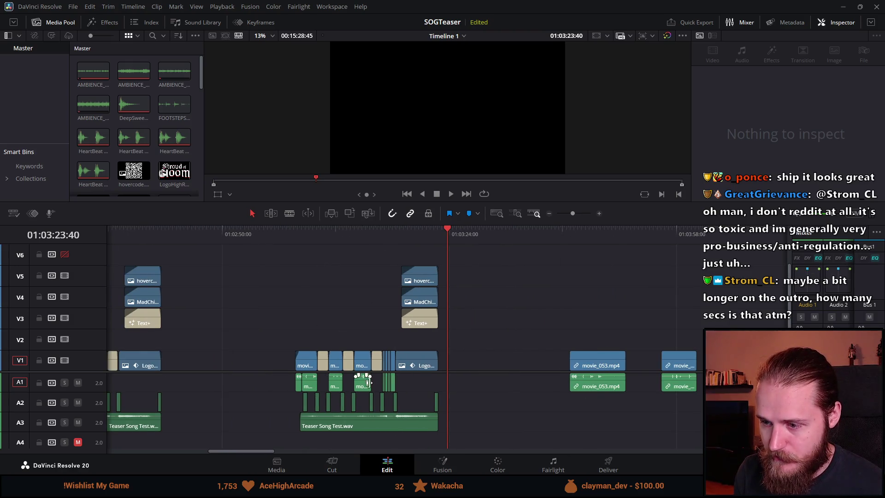
mouse_move(378, 373)
mouse_down()
mouse_move(378, 307)
mouse_move(378, 358)
mouse_move(378, 345)
mouse_up()
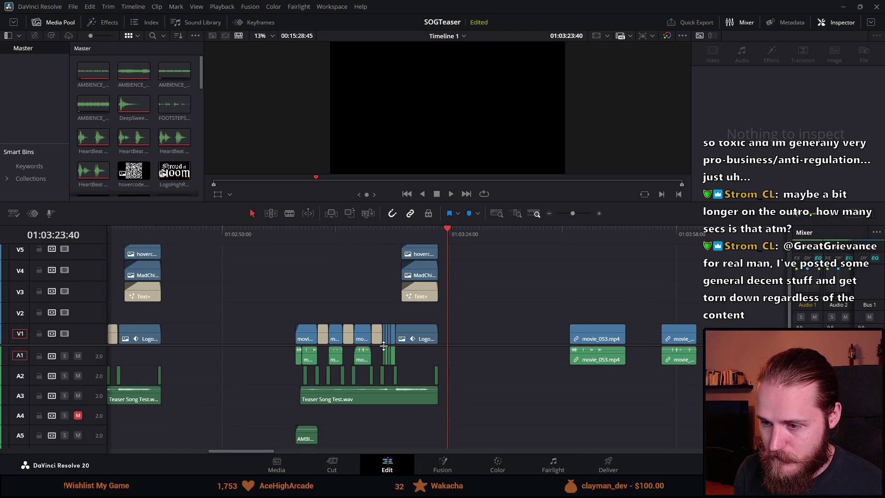
drag(286, 249, 482, 446)
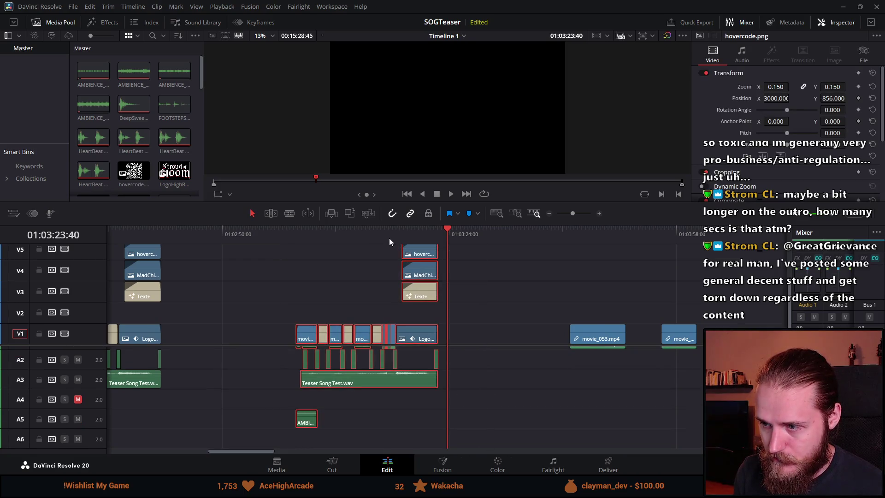
drag(376, 225, 376, 159)
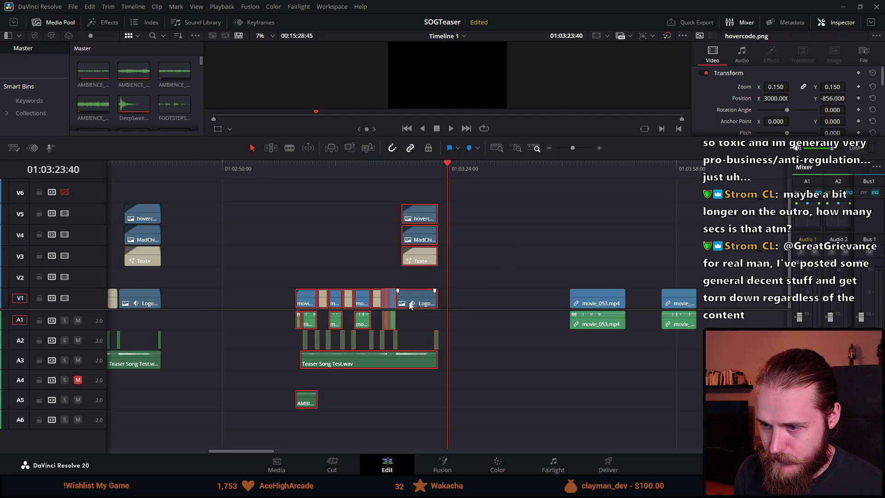
scroll(282, 279, up, 3)
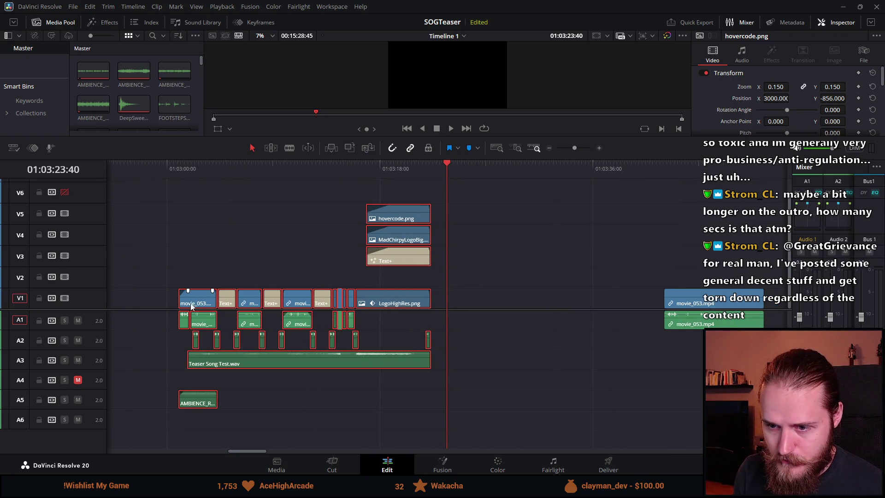
Step: Slide the selected teaser clips left so they start at 01:03:00:00
drag(188, 303, 182, 303)
drag(440, 167, 168, 168)
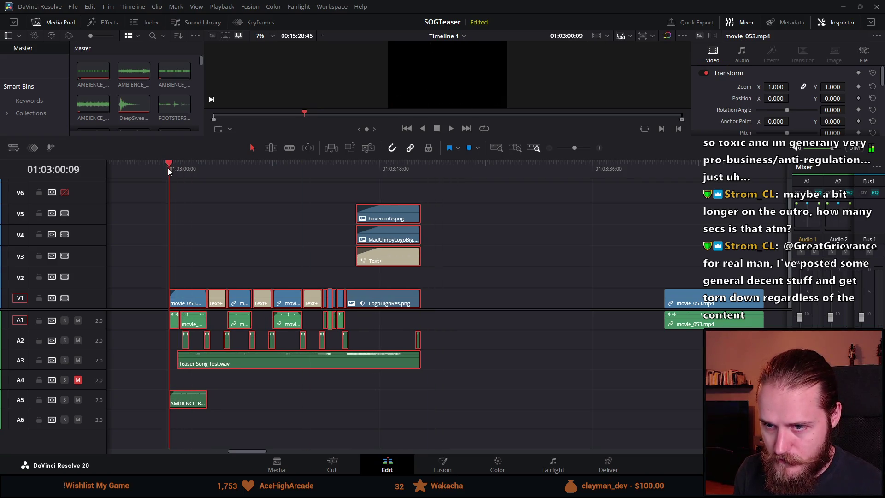
scroll(192, 310, up, 5)
scroll(421, 310, up, 2)
drag(497, 300, 467, 300)
click(421, 164)
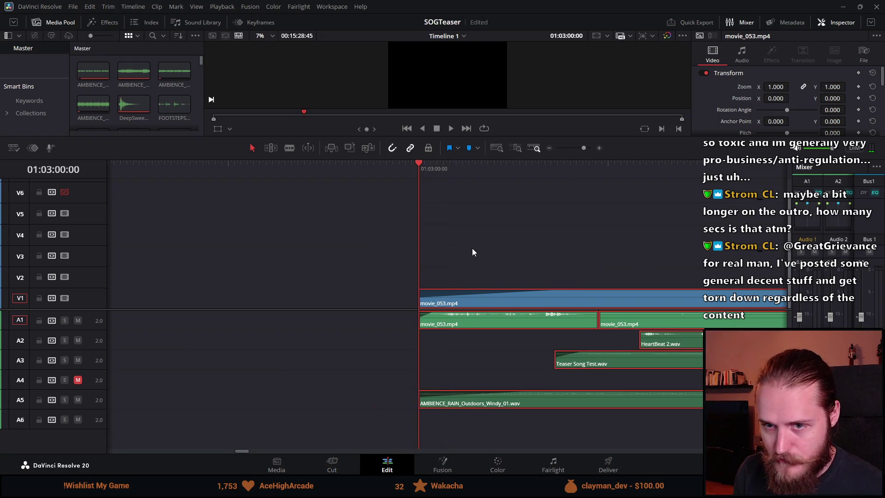
scroll(472, 247, down, 2)
scroll(395, 243, down, 3)
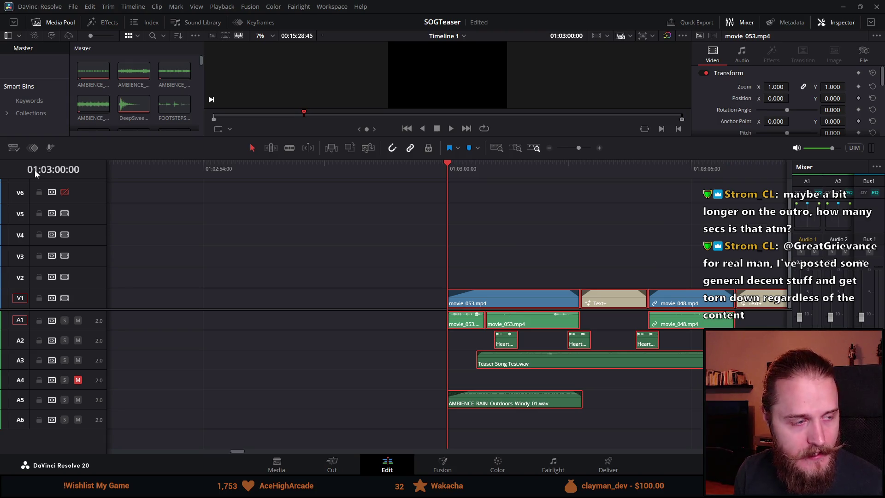
scroll(346, 300, down, 5)
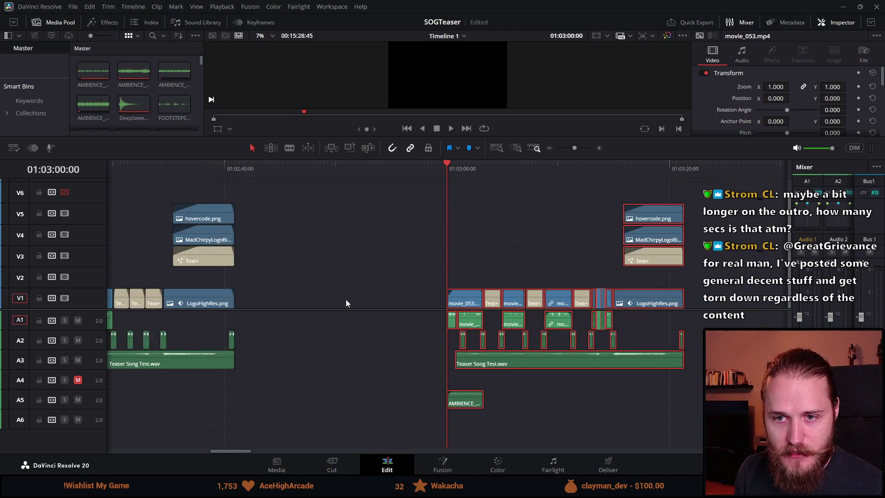
scroll(338, 286, down, 8)
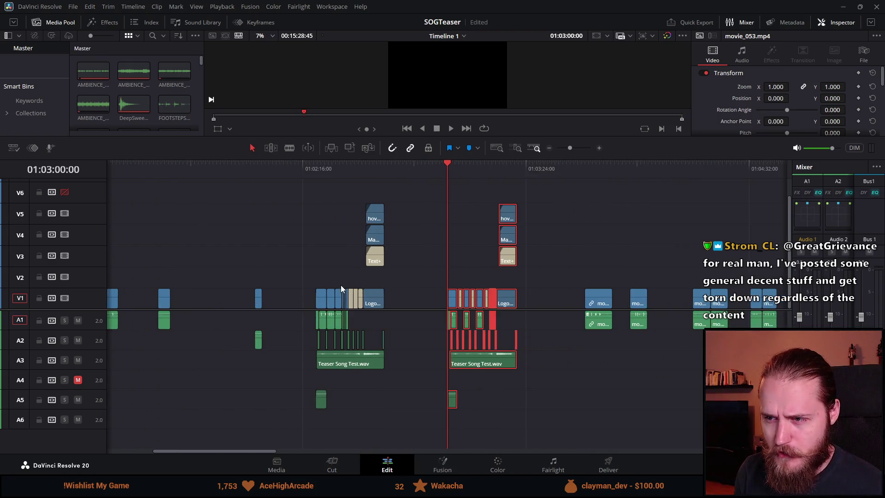
scroll(306, 265, up, 3)
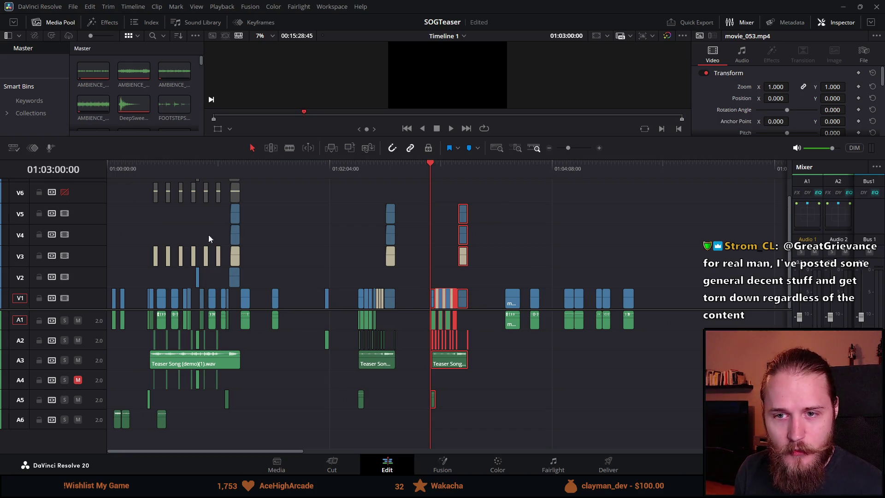
Step: Play back the teaser's closing TO STEAM section, then return the playhead to the start
scroll(209, 239, down, 2)
drag(337, 167, 342, 169)
key(space)
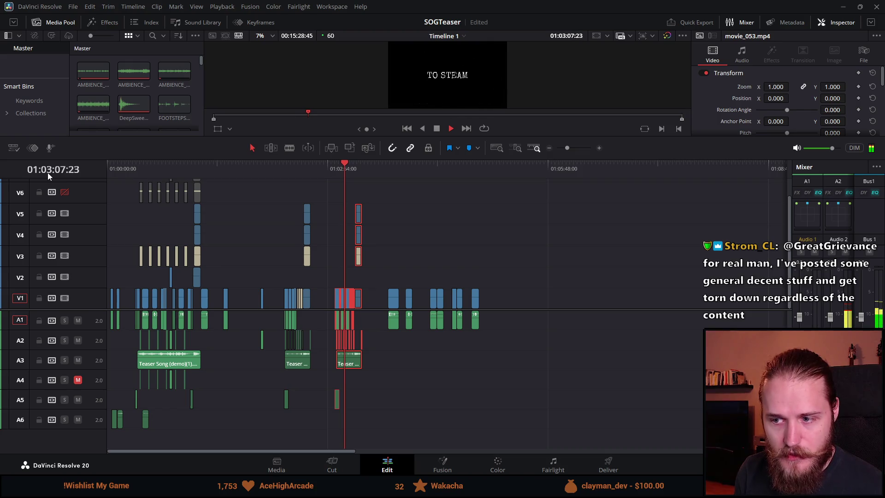
key(space)
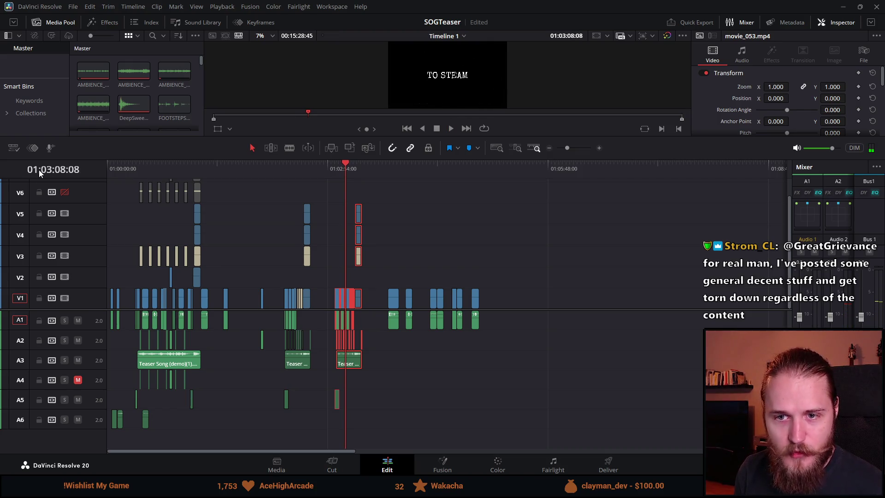
mouse_move(211, 168)
mouse_down()
mouse_move(56, 153)
mouse_move(37, 173)
mouse_up()
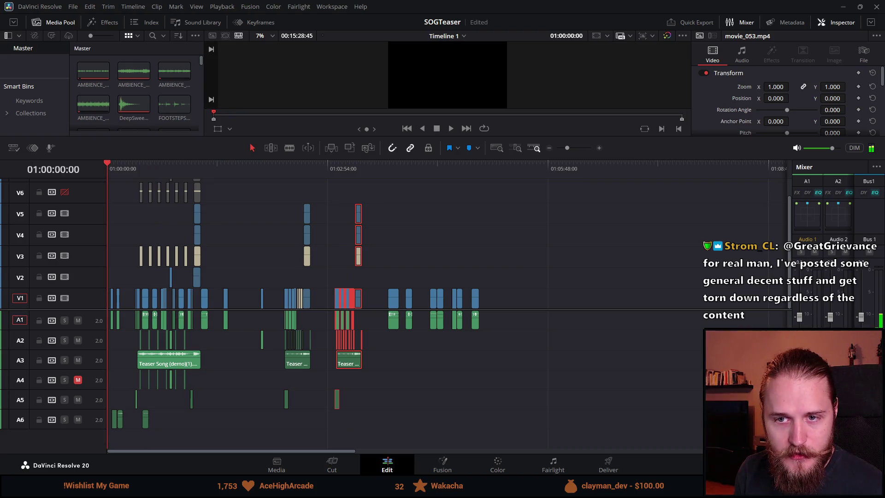
Step: Save the SOGTeaser project, zoom in around 01:01:19, then fit the whole edit in view
key(ctrl+s)
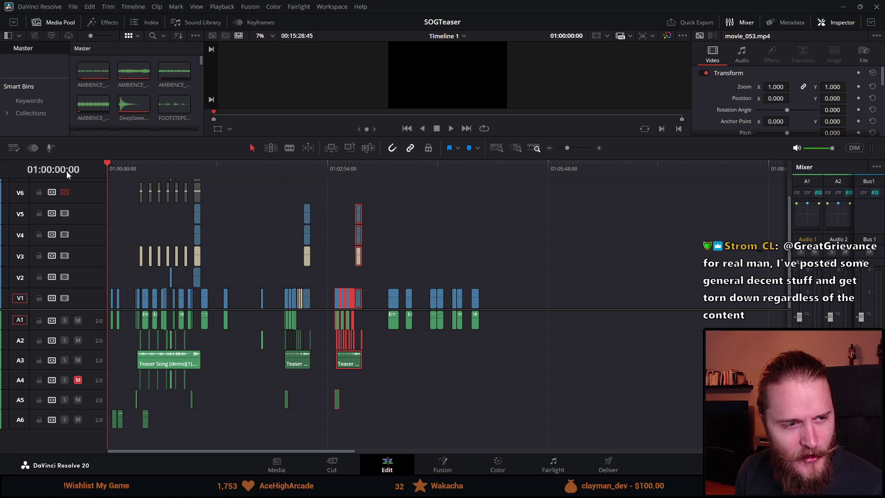
click(206, 169)
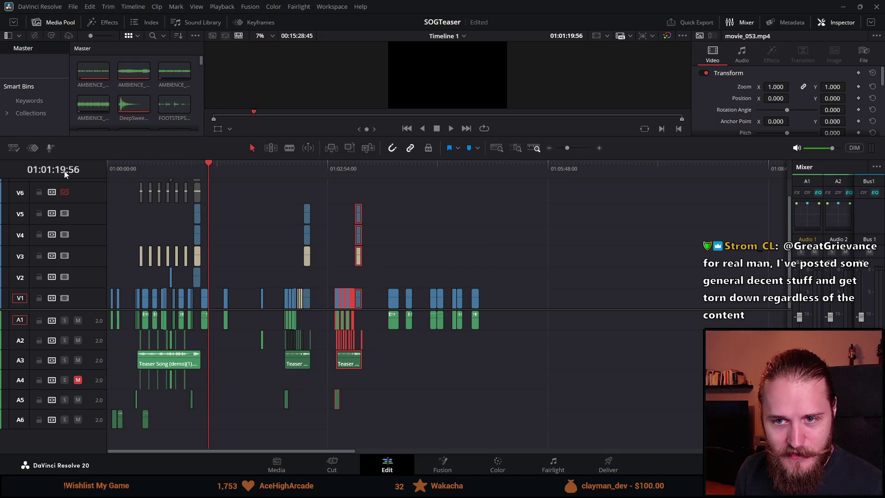
key(ctrl+equal)
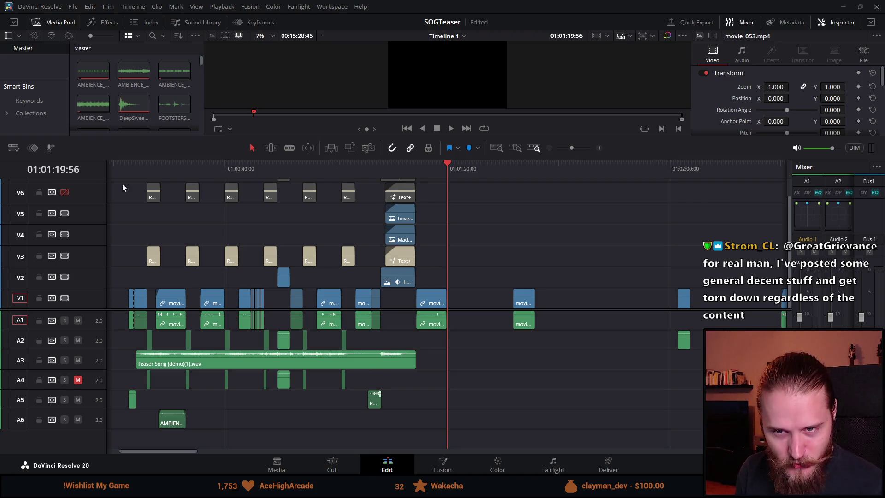
key(shift+z)
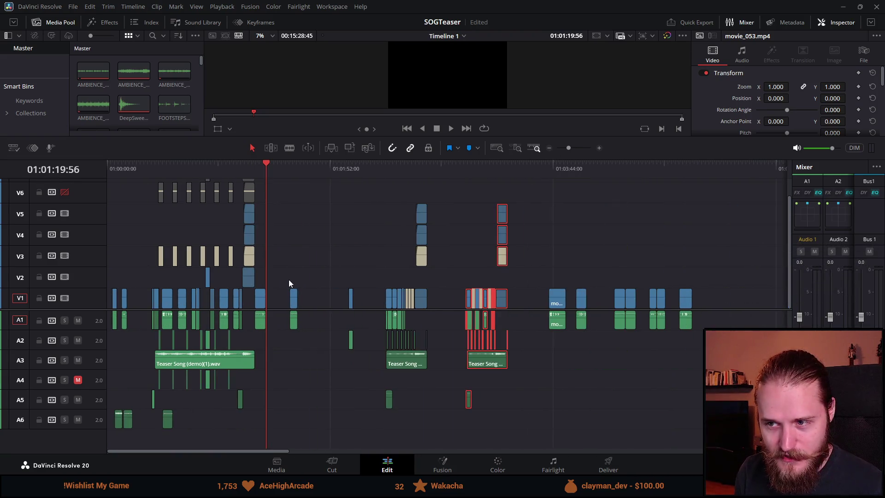
key(Home)
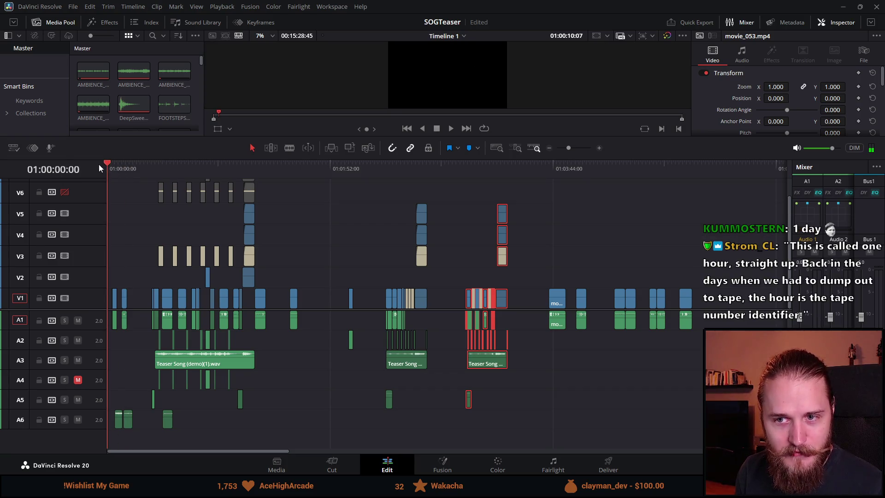
drag(119, 165, 61, 175)
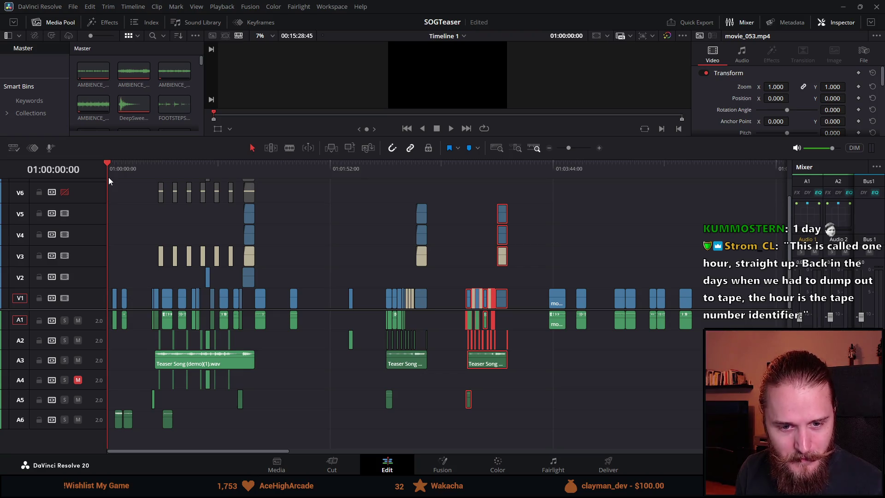
scroll(170, 244, down, 10)
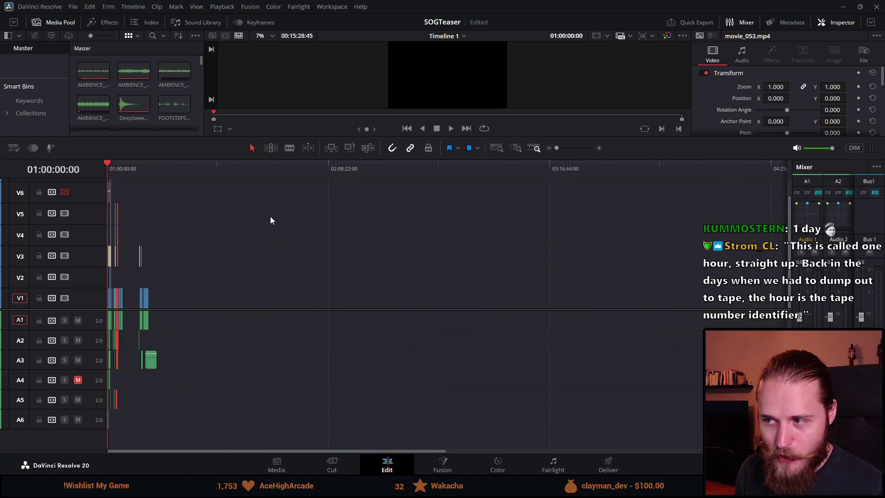
click(328, 168)
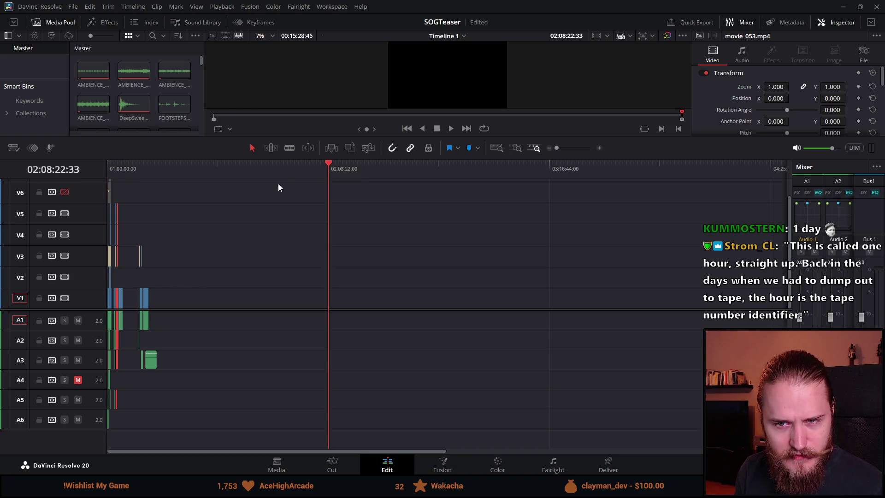
key(Home)
click(138, 168)
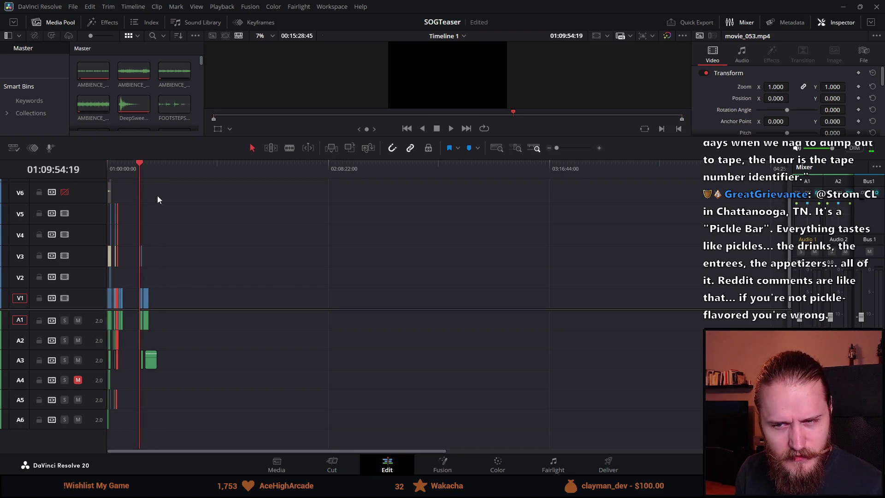
key(ctrl+equal)
key(ctrl+equal)
key(ctrl+equal)
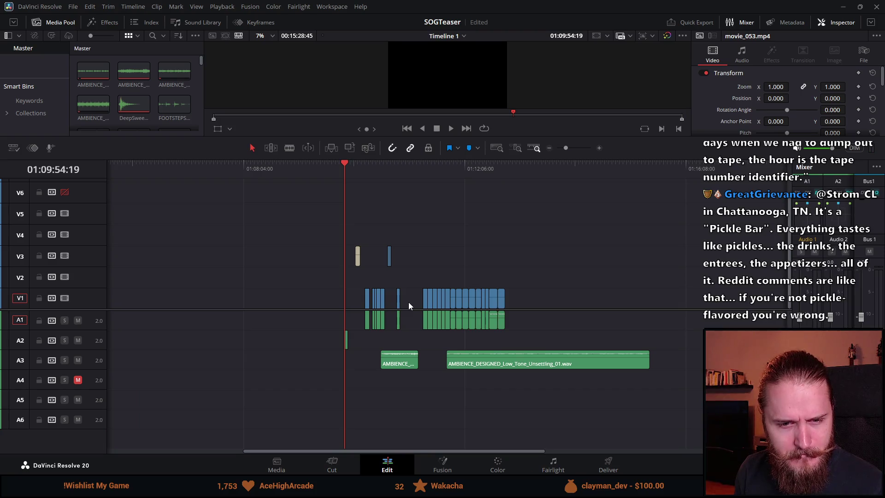
key(ctrl+equal)
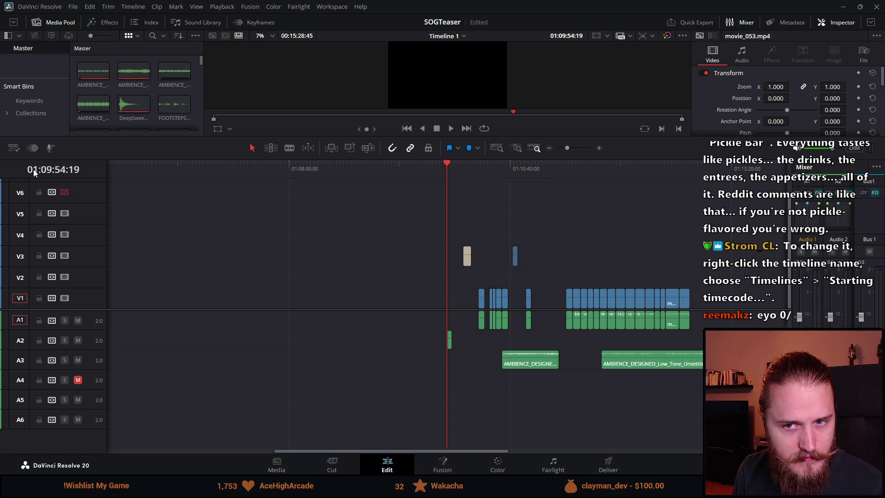
scroll(286, 277, down, 3)
scroll(286, 276, up, 4)
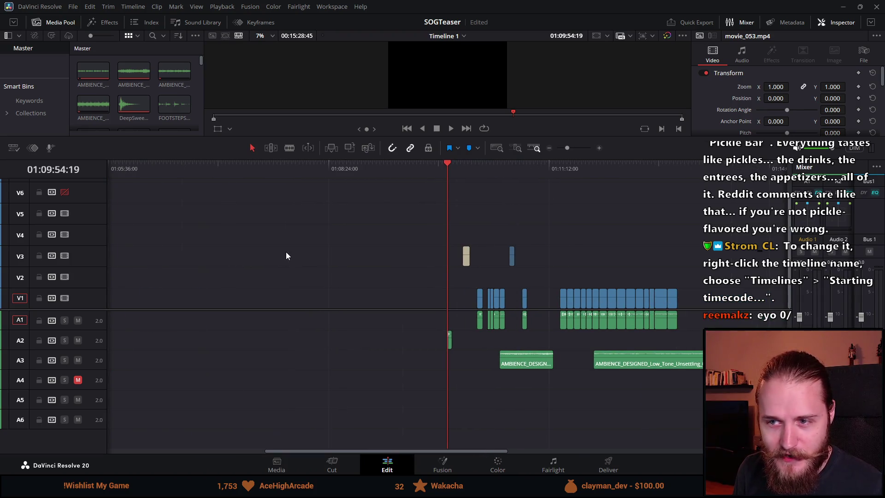
scroll(286, 256, down, 3)
click(585, 168)
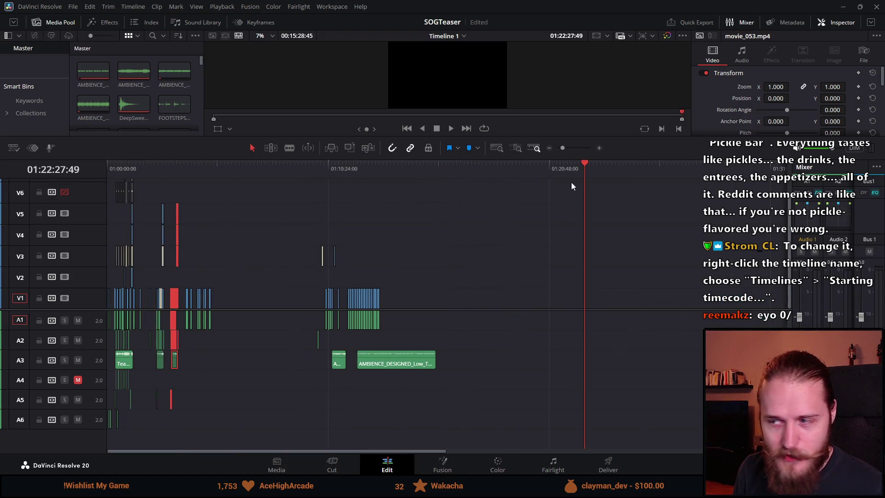
scroll(571, 182, down, 2)
click(358, 174)
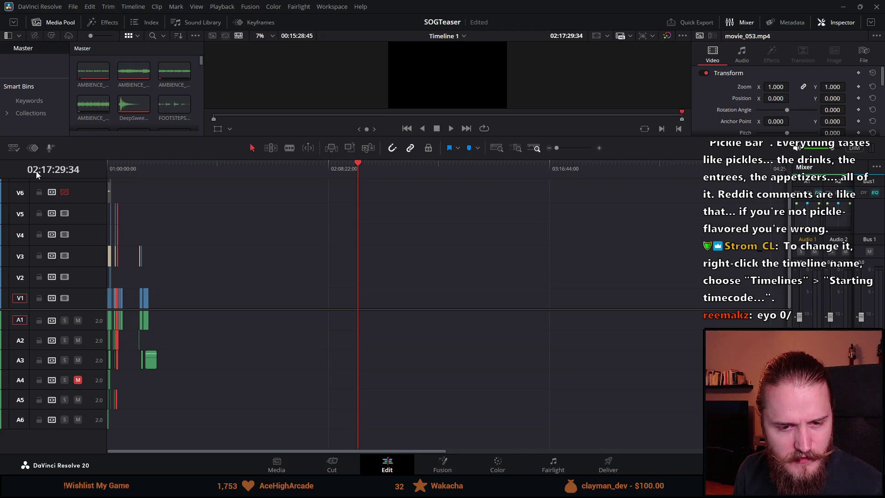
scroll(159, 243, up, 5)
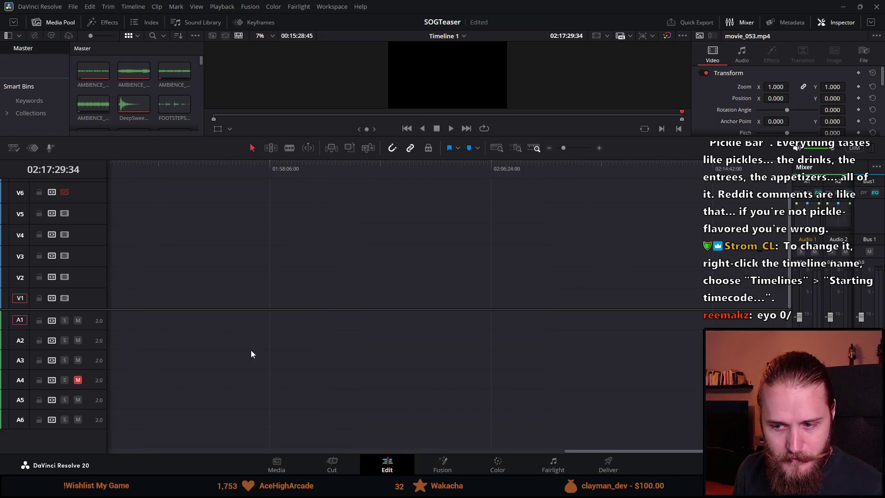
drag(575, 452, 295, 458)
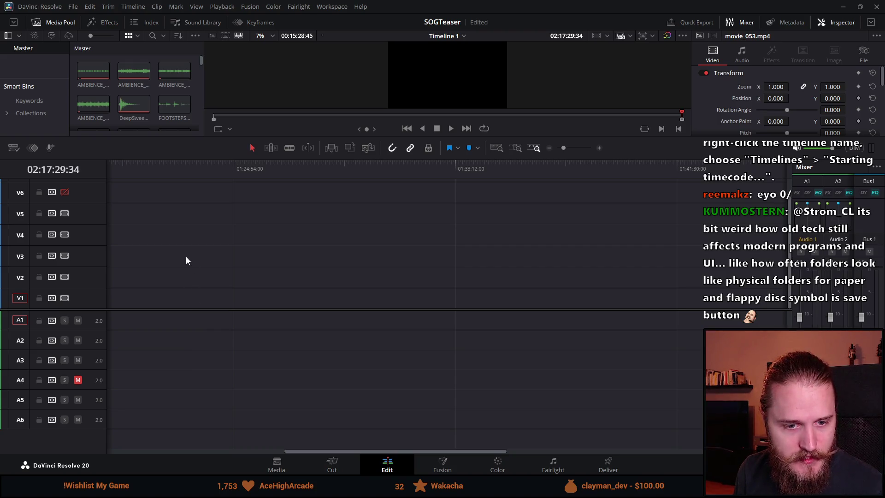
mouse_move(349, 453)
mouse_down()
mouse_move(234, 443)
mouse_move(116, 231)
mouse_up()
Step: Check the context options for the V6 track, the timeline ruler and the V1 track
right_click(90, 196)
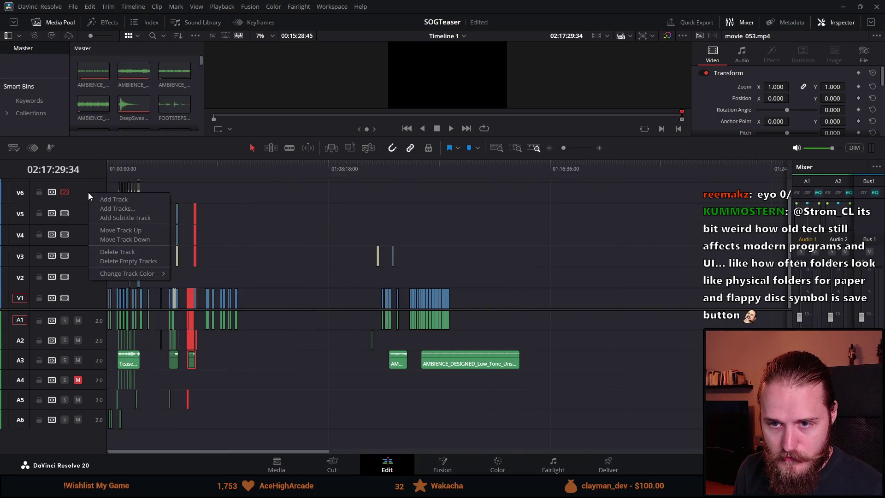
click(169, 187)
right_click(123, 167)
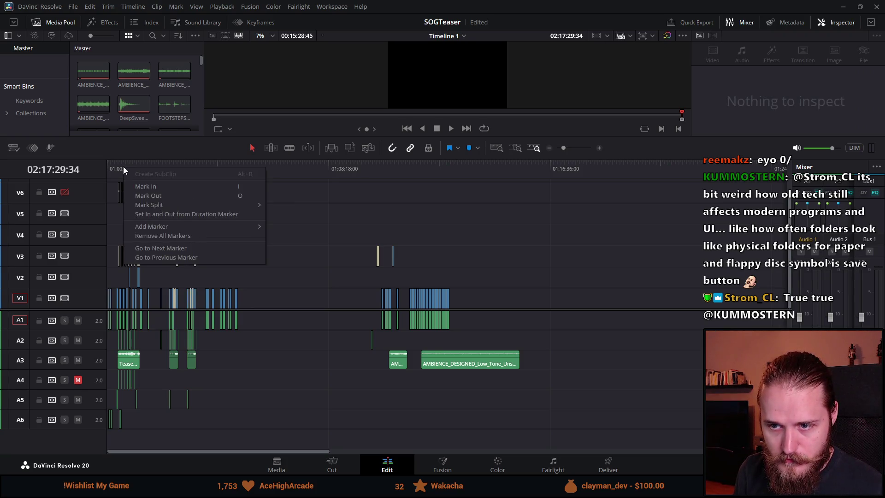
right_click(90, 298)
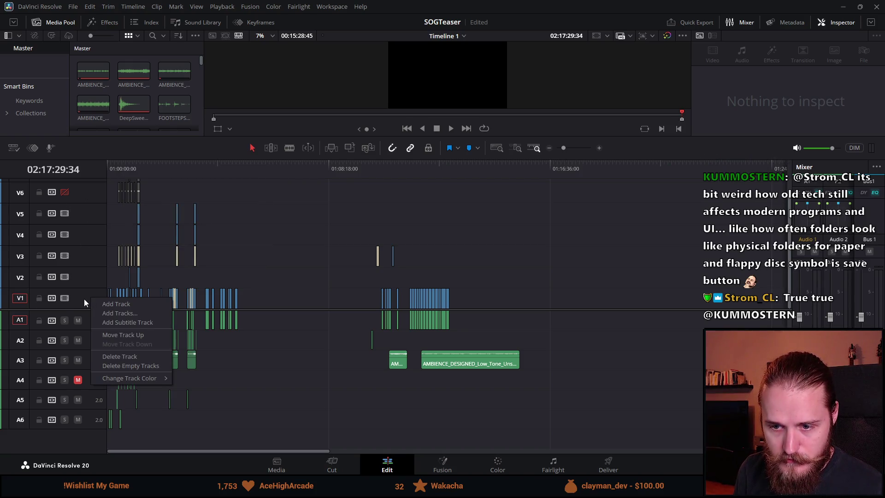
Step: Browse the Timeline menu, then select movie_035.mp4 near 01:10:34 and zoom in on it
click(134, 6)
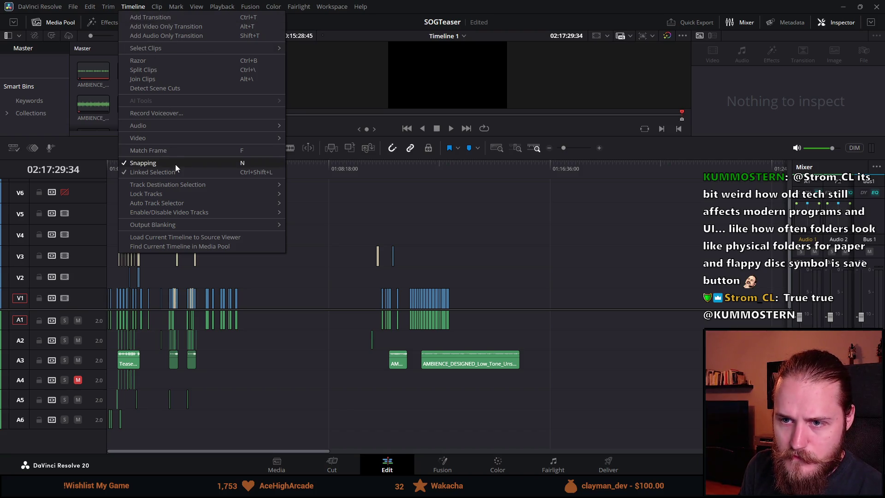
mouse_move(177, 194)
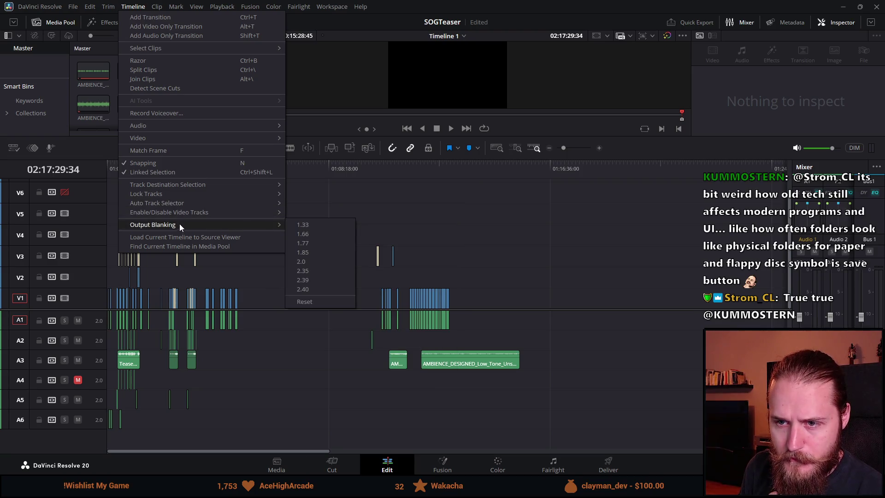
mouse_move(170, 142)
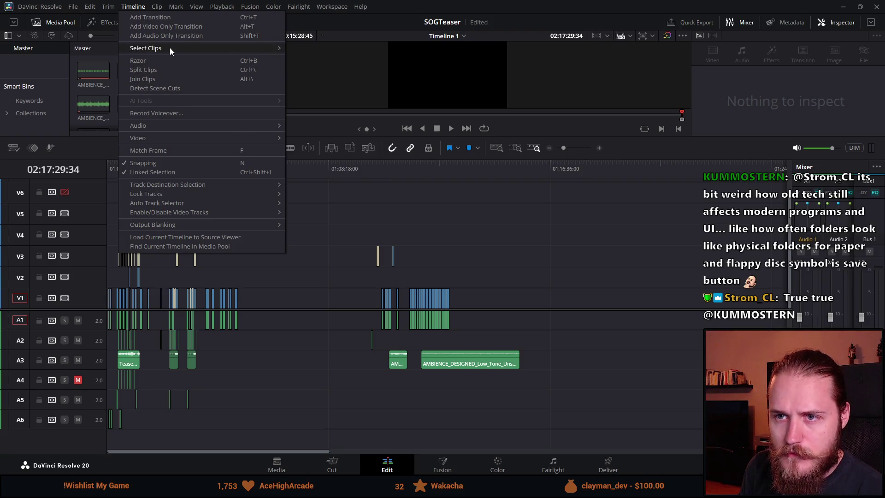
key(Escape)
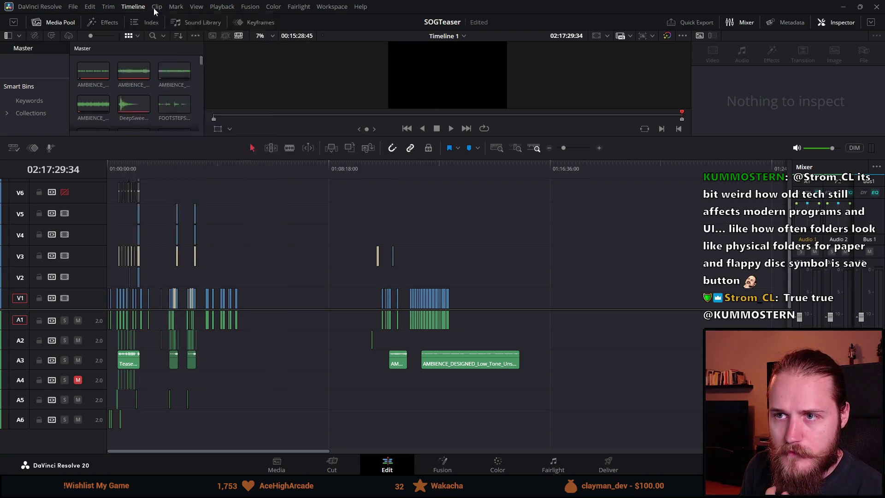
click(131, 6)
click(131, 6)
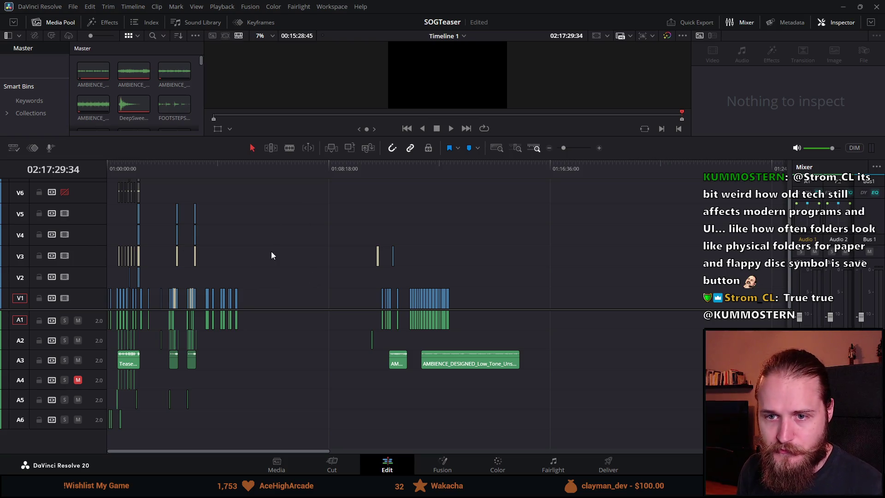
click(389, 193)
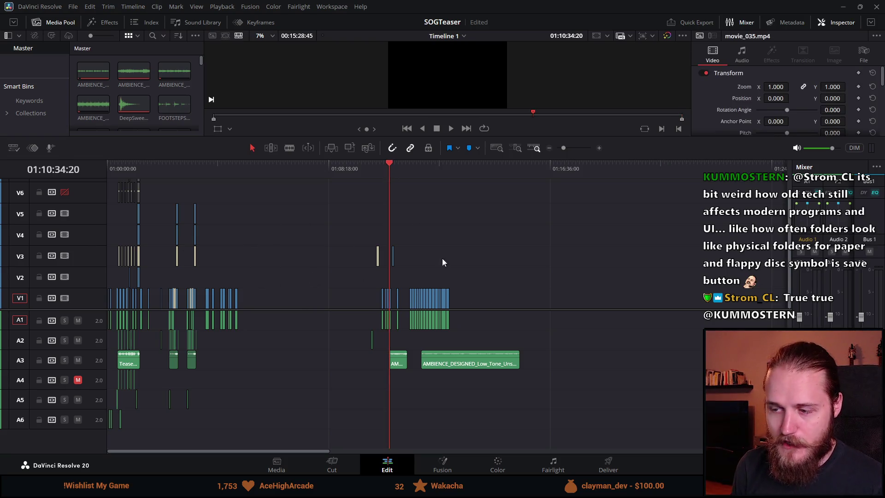
key(ctrl+equal)
key(ctrl+equal)
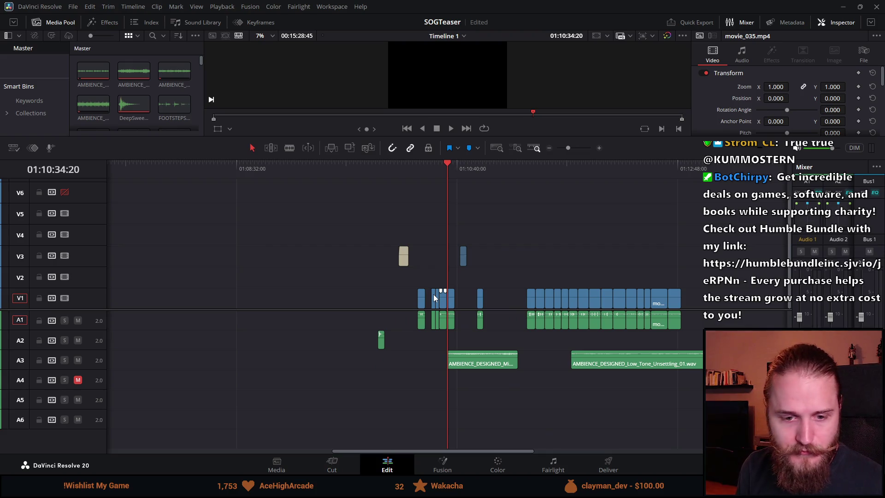
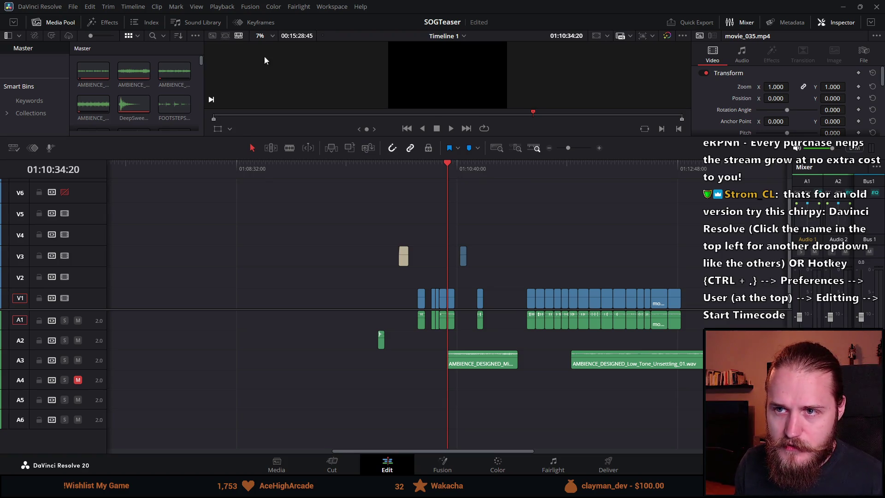
Step: Toggle the Media Pool display options, then open the DaVinci Resolve application menu
click(194, 36)
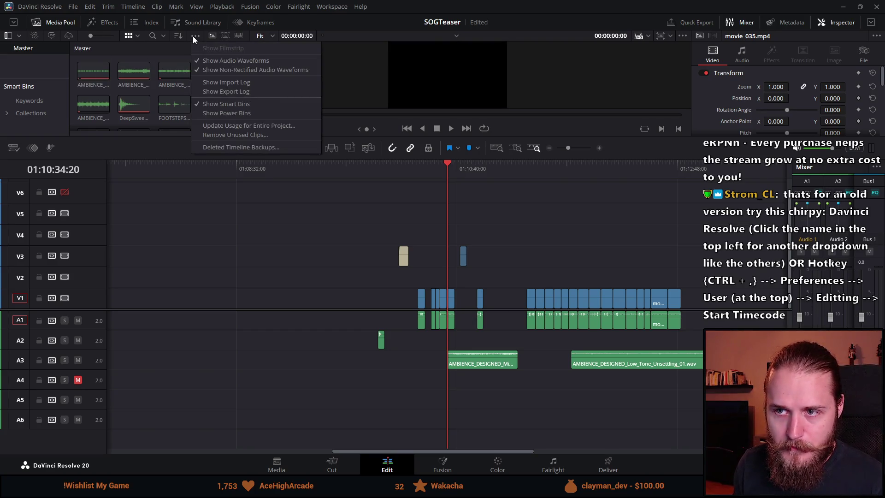
click(193, 36)
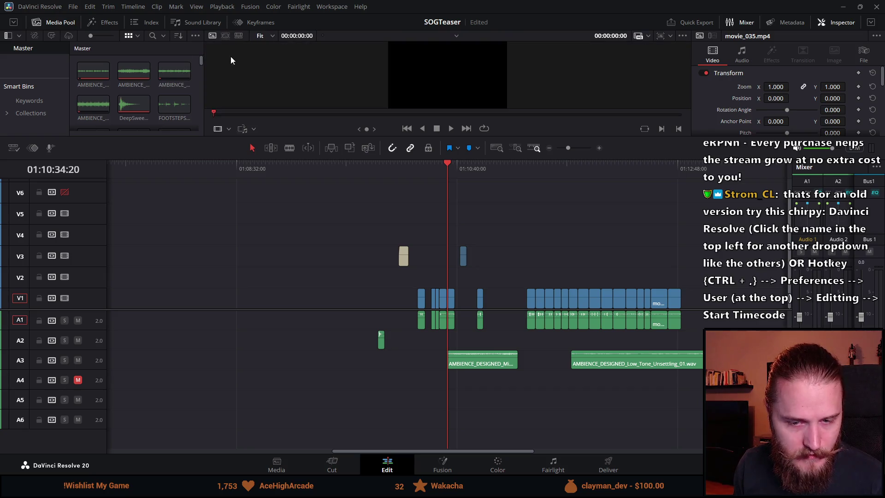
click(41, 7)
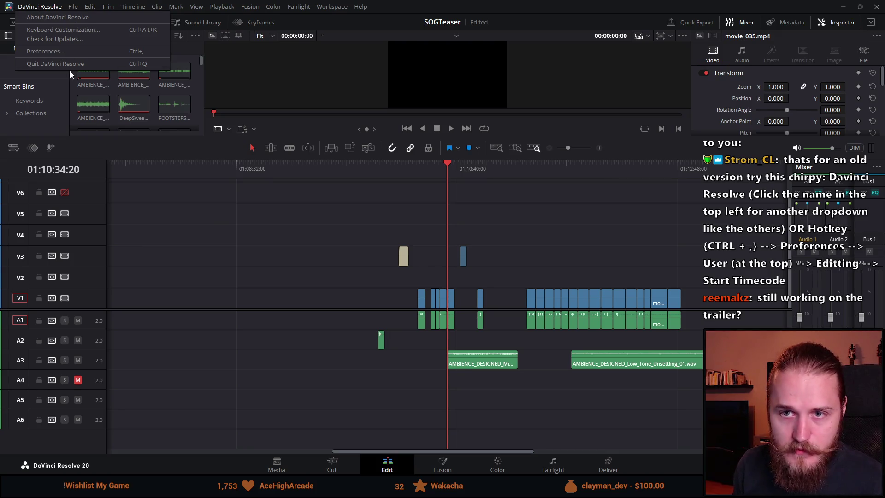
Step: Set the User > Editing start timecode for new timelines to 00:00:00:00 and save
click(62, 54)
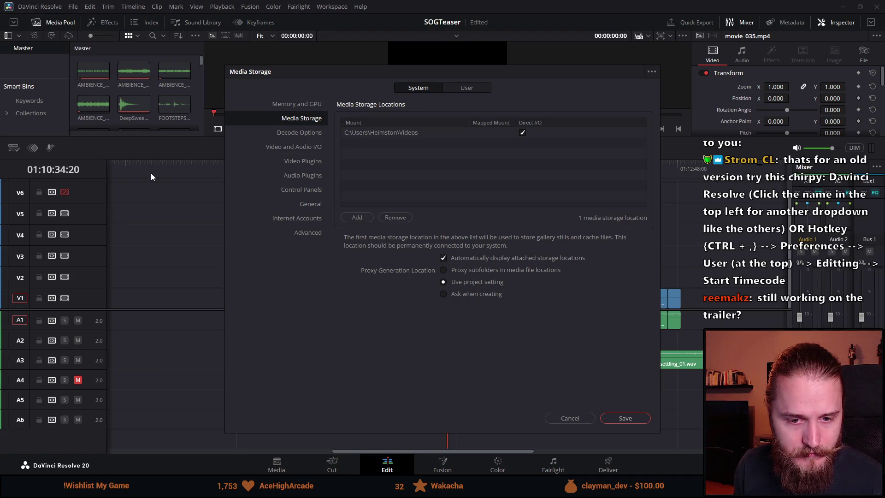
click(476, 89)
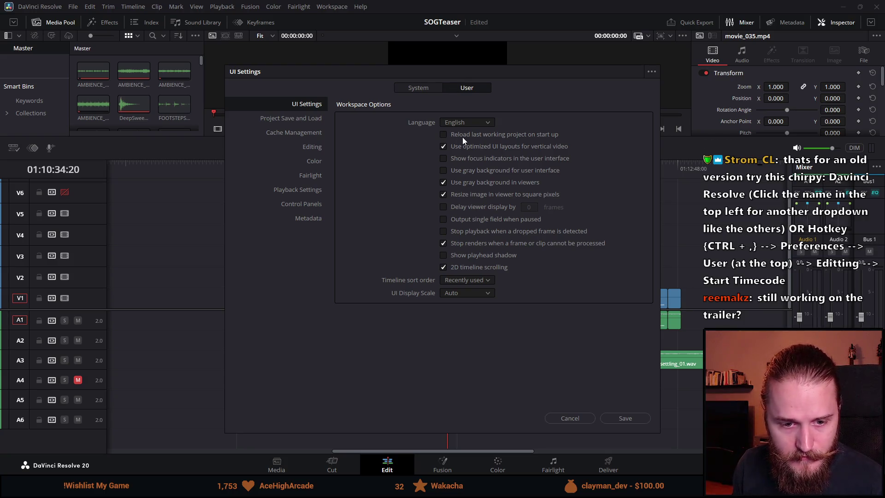
click(318, 148)
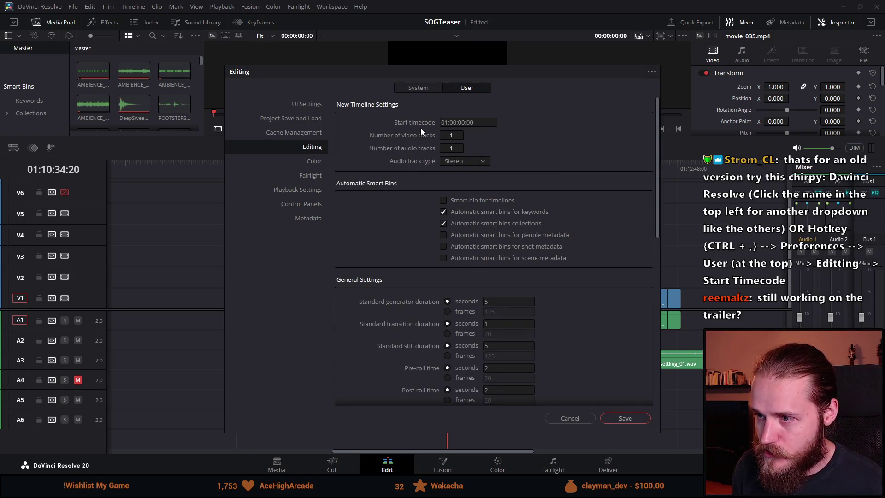
click(468, 123)
text(0)
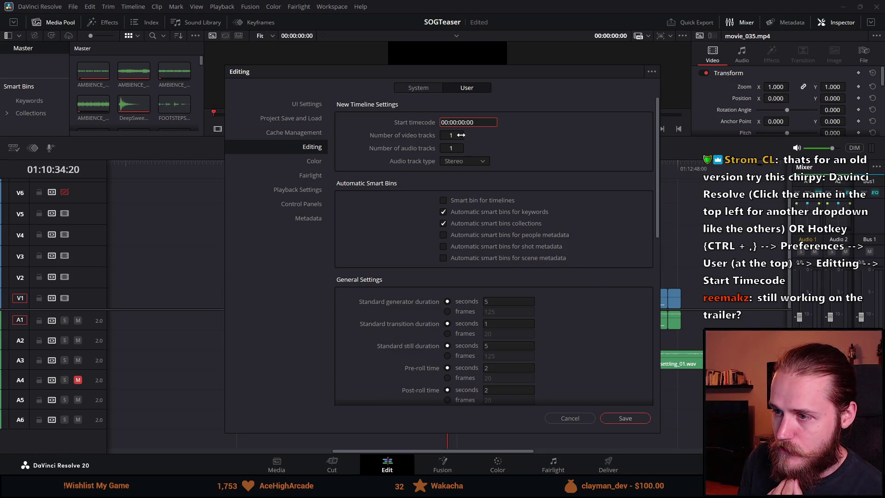
click(614, 419)
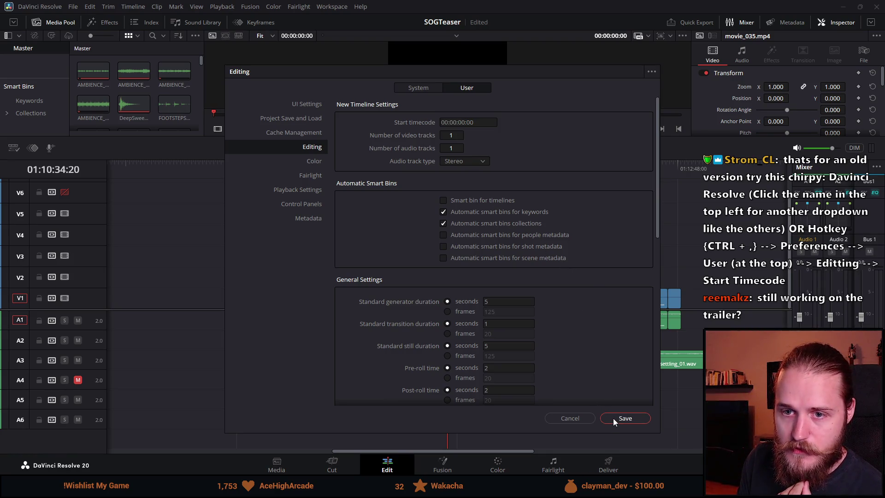
click(615, 420)
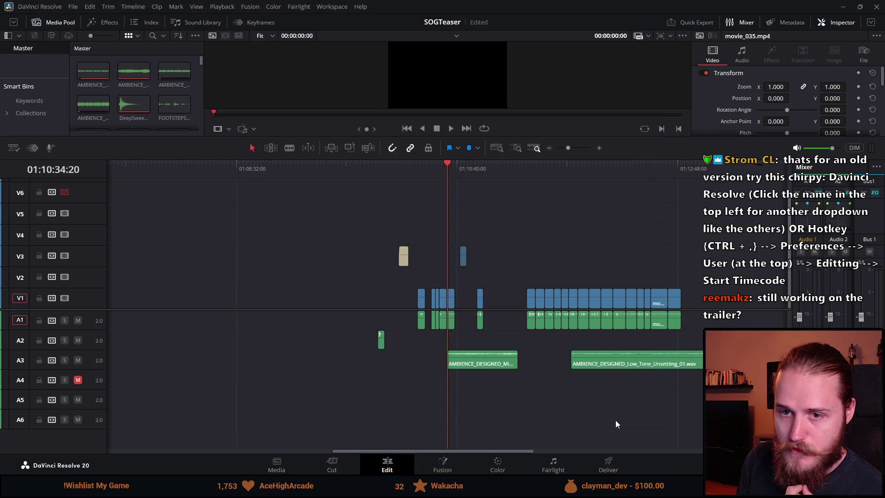
Step: Fit the whole edit in the timeline and return the playhead to the timeline start
click(317, 168)
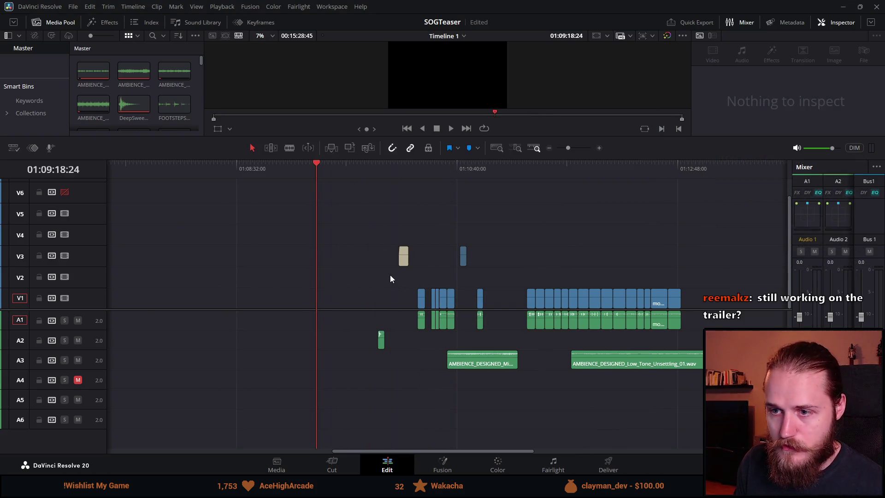
key(shift+z)
drag(138, 165, 37, 188)
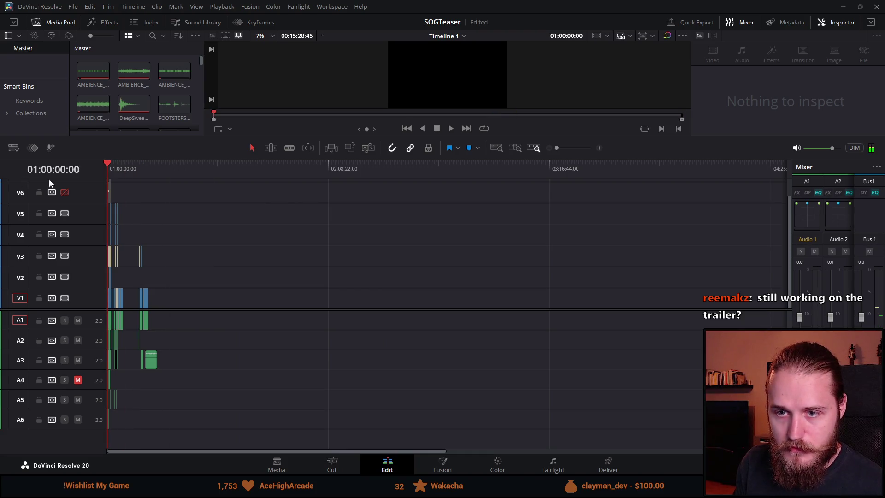
key(shift+z)
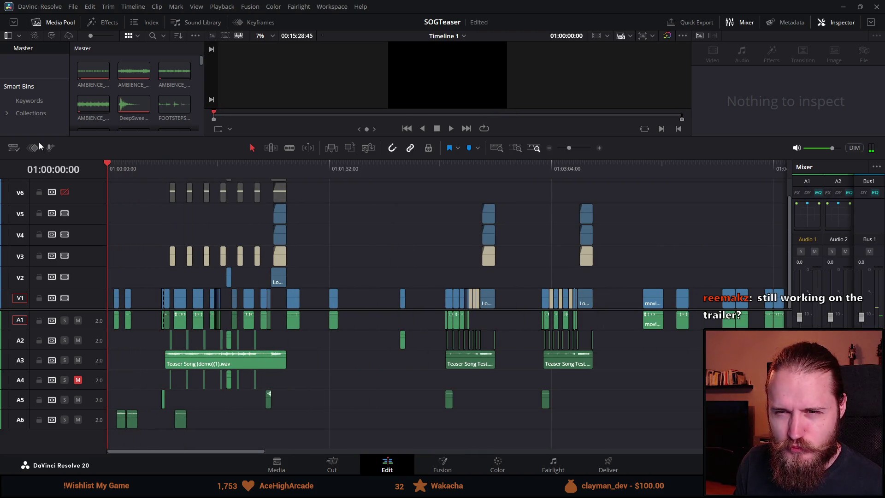
click(45, 7)
click(54, 51)
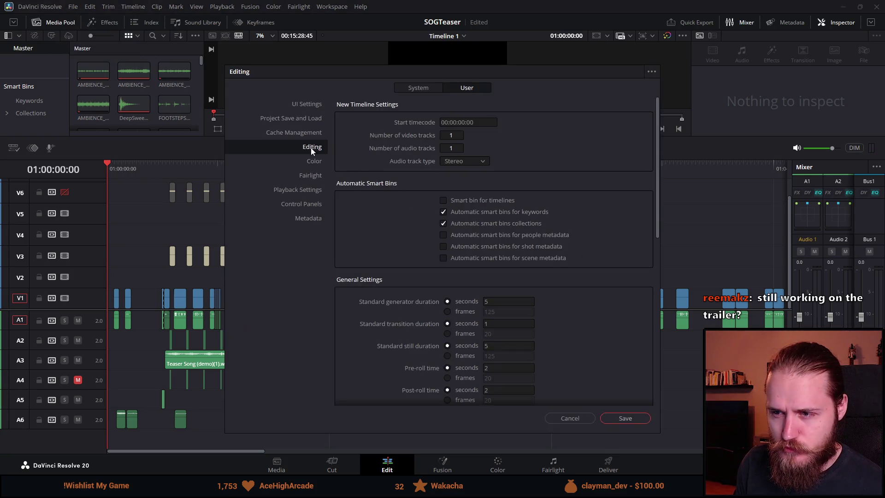
click(429, 89)
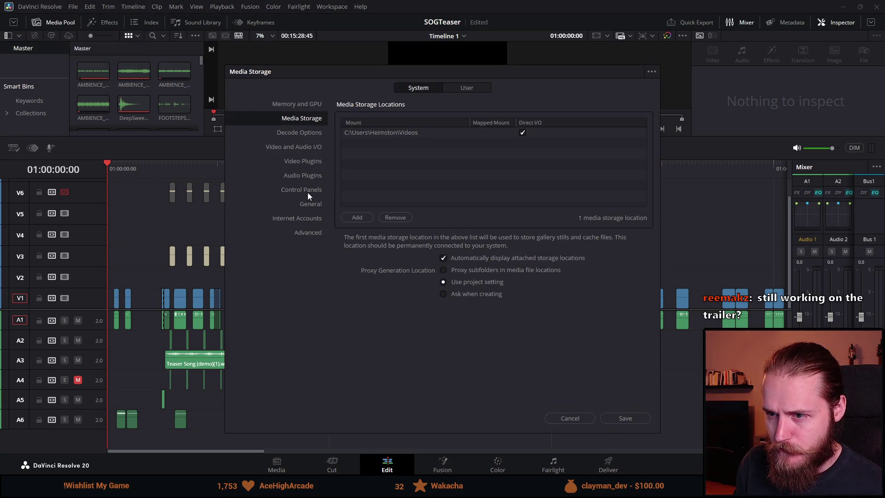
click(466, 90)
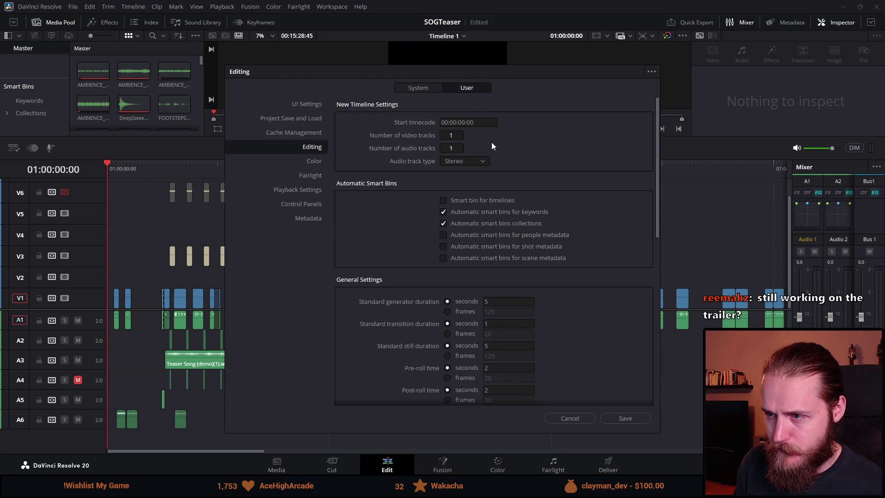
scroll(582, 263, down, 3)
scroll(583, 263, down, 10)
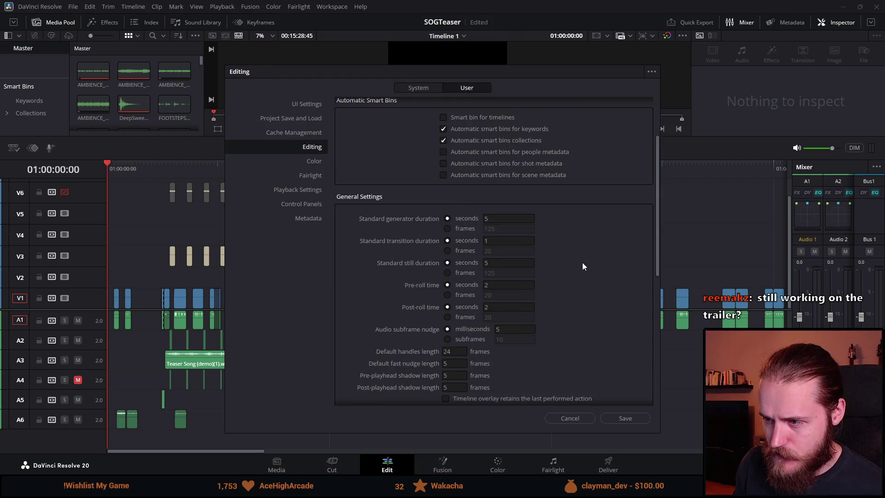
scroll(582, 261, down, 5)
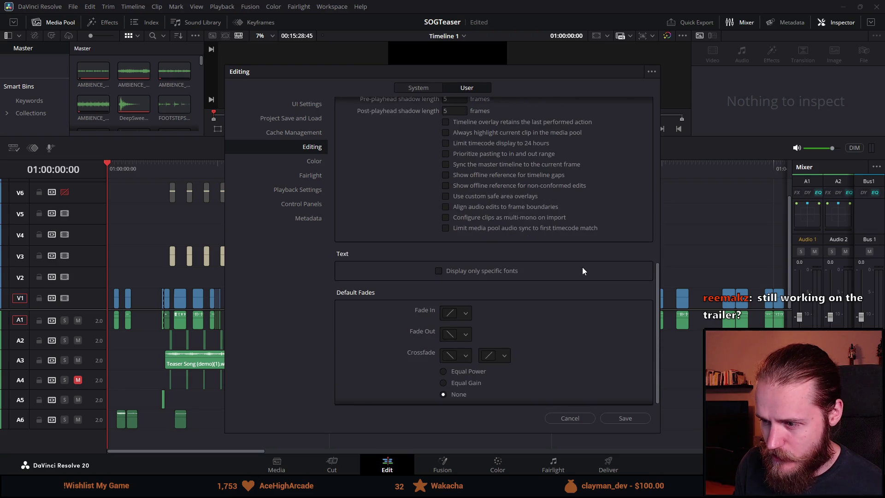
scroll(591, 301, up, 12)
scroll(592, 305, up, 6)
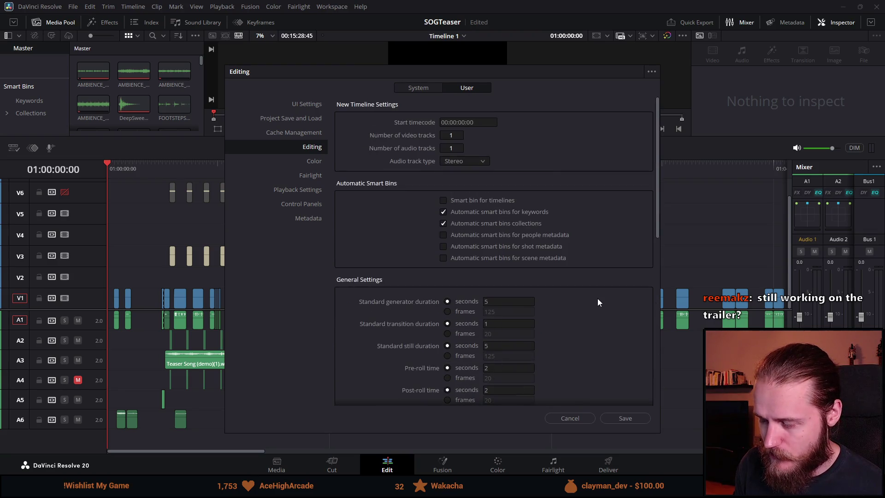
click(626, 418)
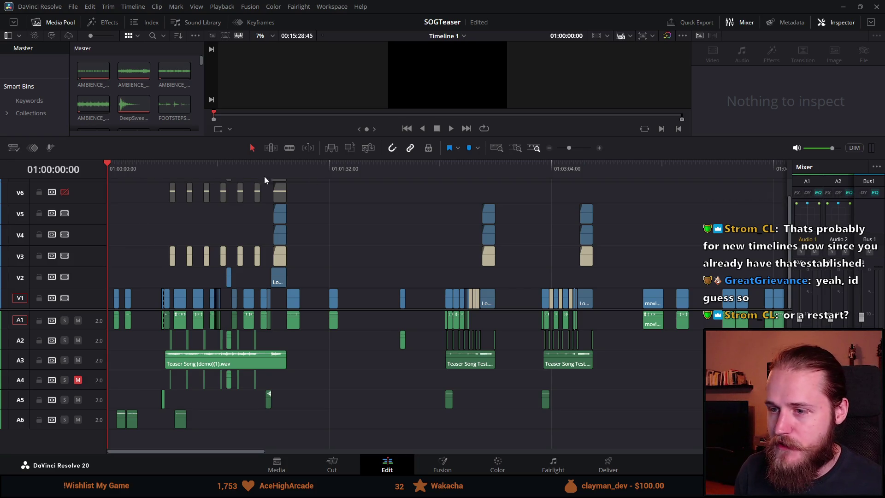
Step: Park the playhead at 01:03:00:00 and enlarge the viewer above the timeline
click(445, 167)
scroll(583, 234, up, 3)
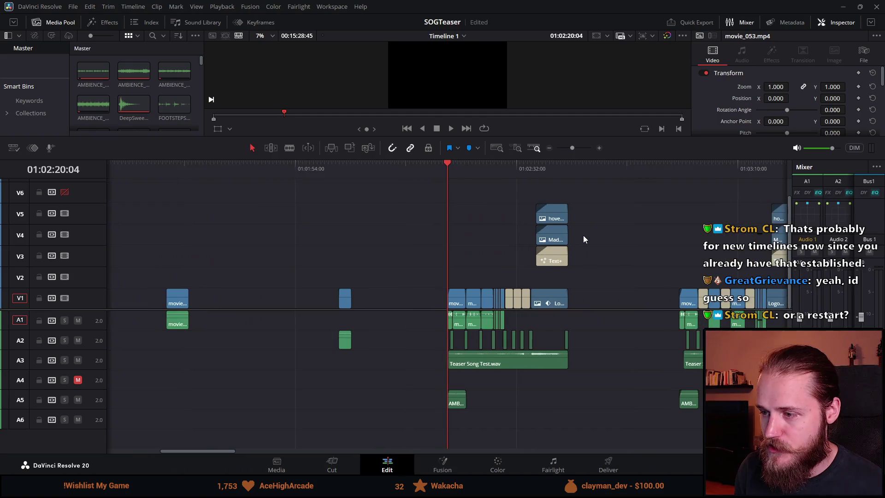
click(669, 174)
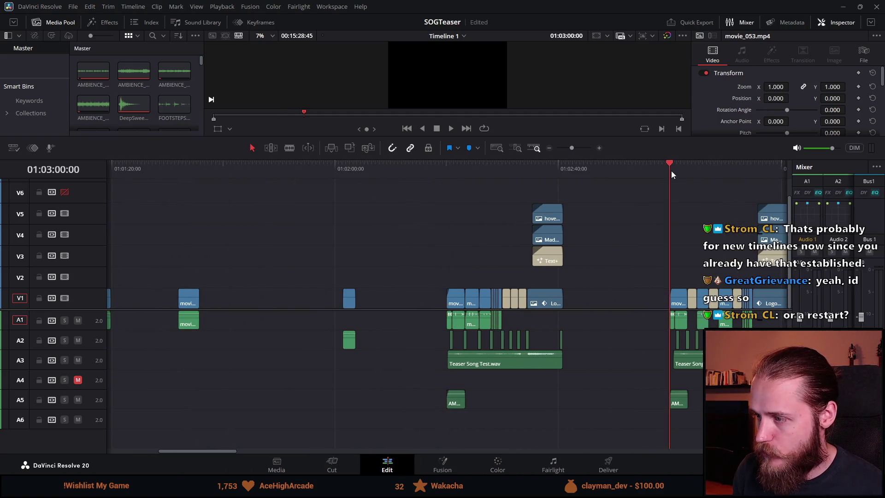
scroll(672, 174, up, 2)
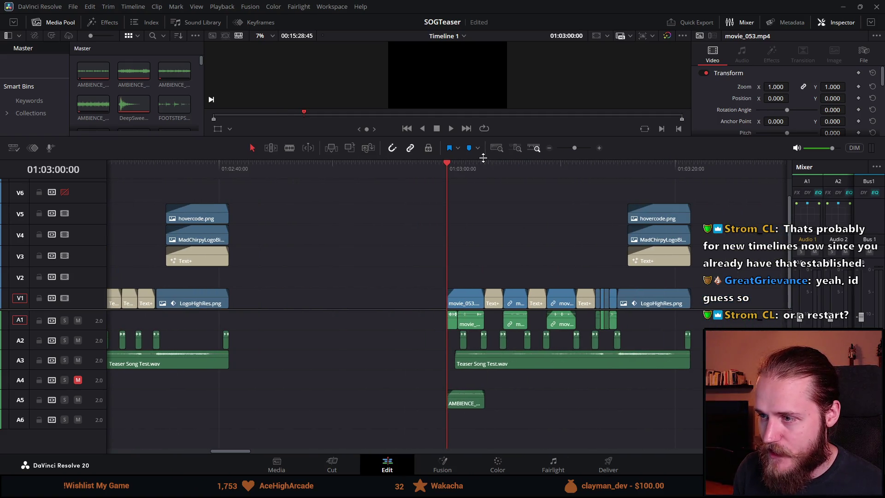
mouse_move(483, 158)
mouse_down()
mouse_move(499, 328)
mouse_move(479, 299)
mouse_move(516, 248)
mouse_up()
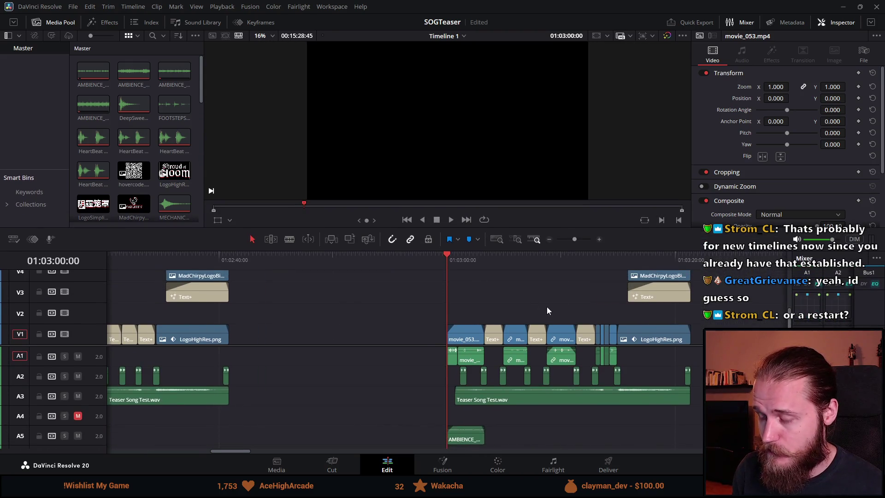
Step: Save the SOGTeaser project with Ctrl+S and play the teaser from 01:03:00:00
scroll(547, 306, down, 2)
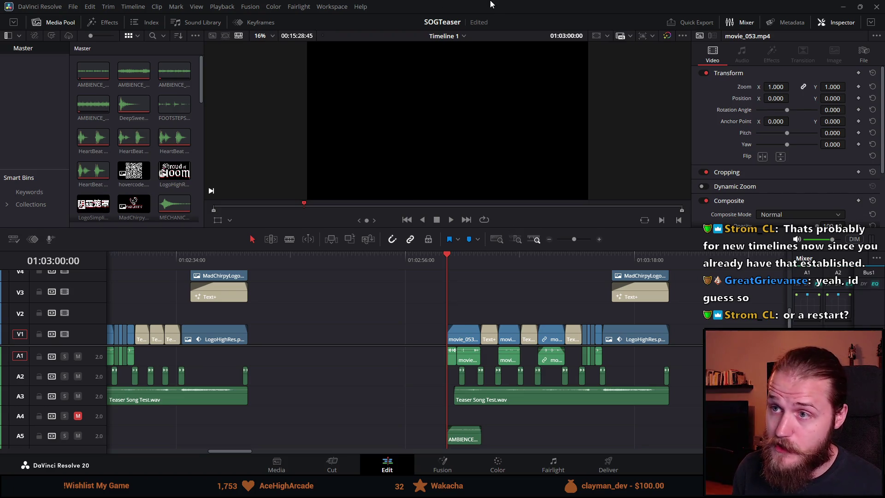
key(ctrl+s)
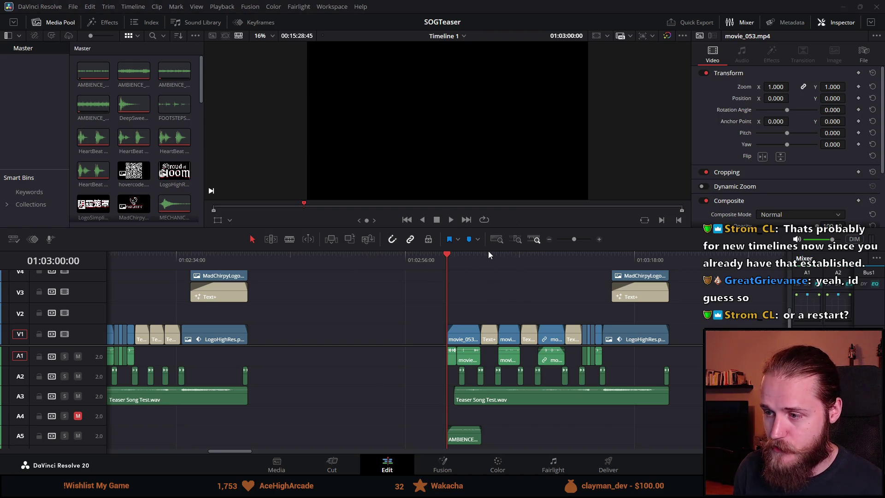
key(space)
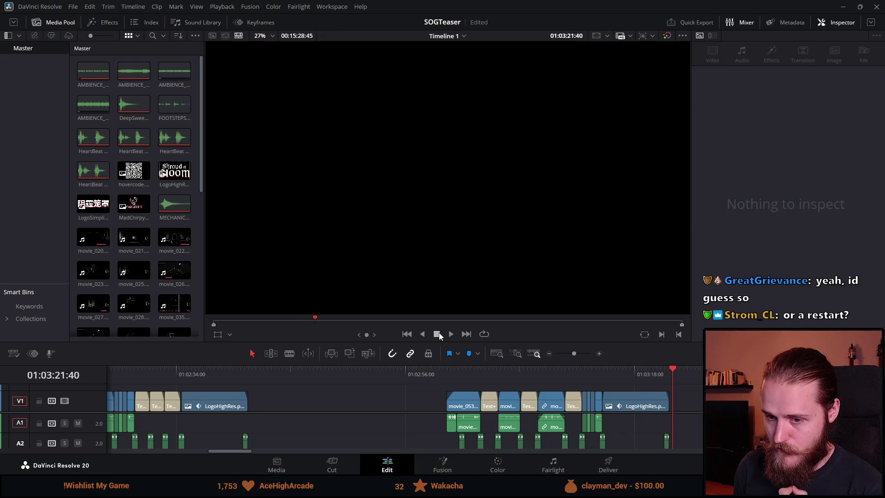
click(668, 369)
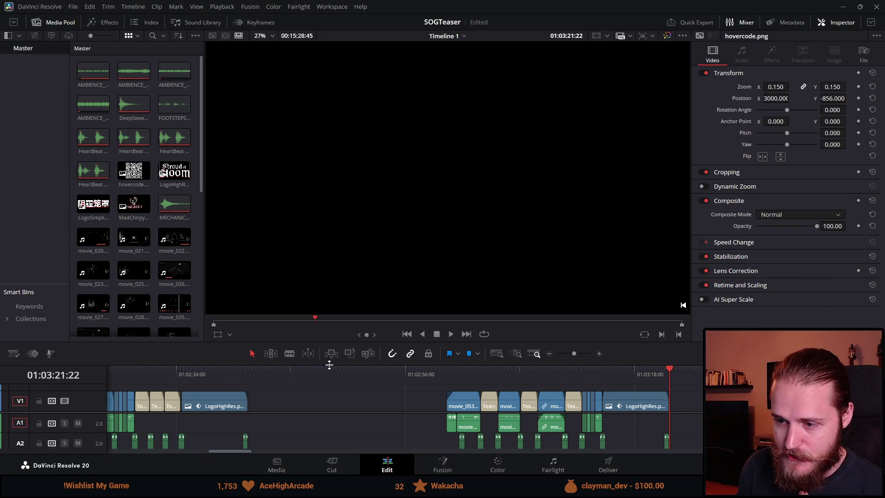
drag(330, 364, 314, 226)
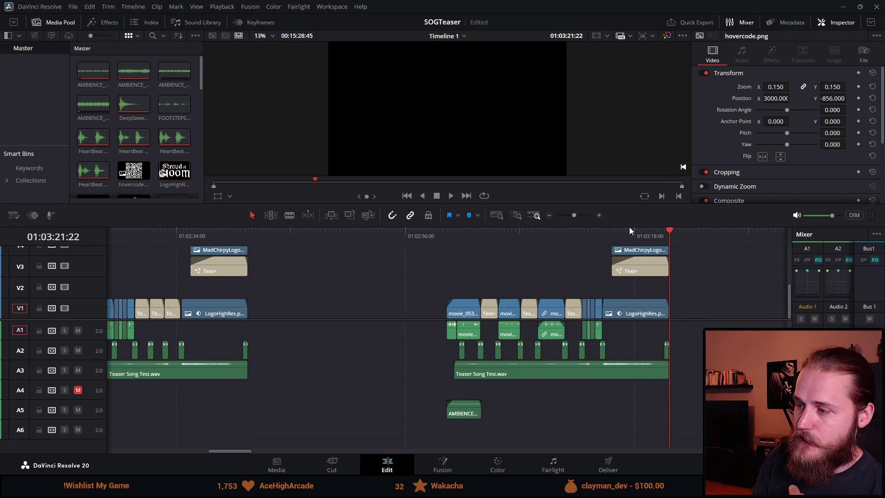
scroll(668, 292, down, 2)
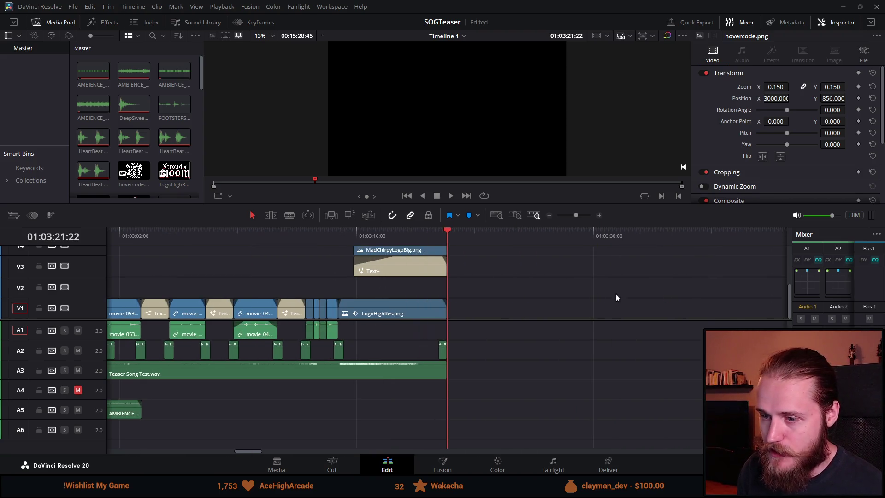
scroll(314, 298, up, 2)
scroll(216, 274, up, 1)
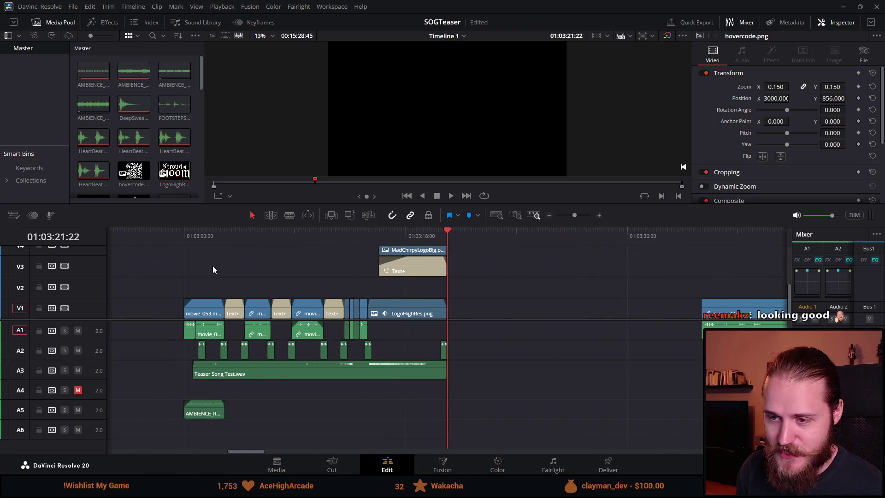
click(190, 236)
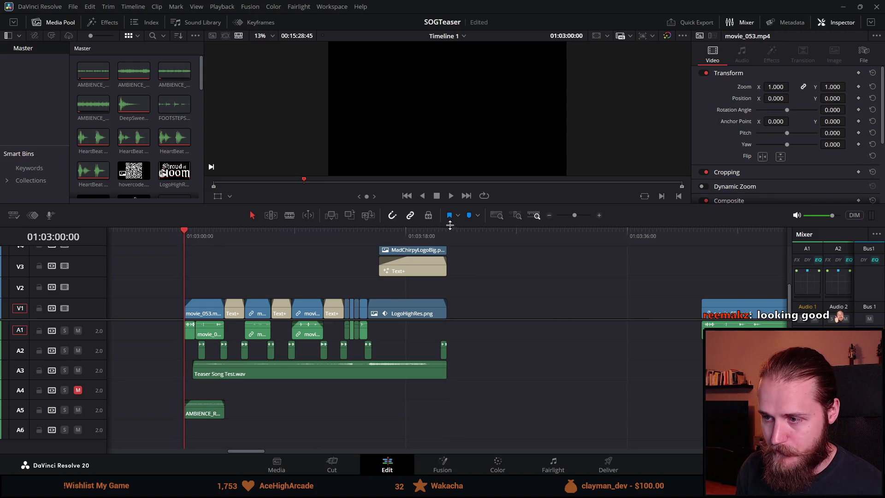
drag(449, 225, 461, 301)
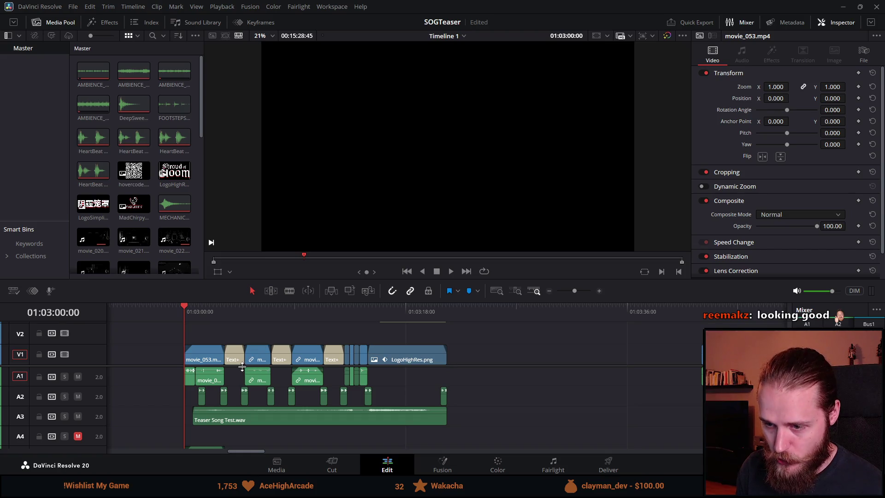
scroll(241, 366, up, 2)
scroll(252, 377, down, 5)
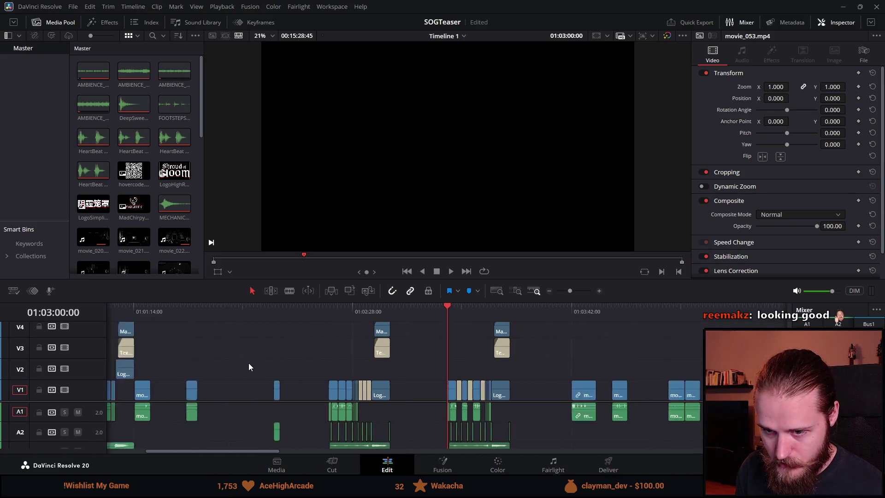
scroll(450, 332, up, 5)
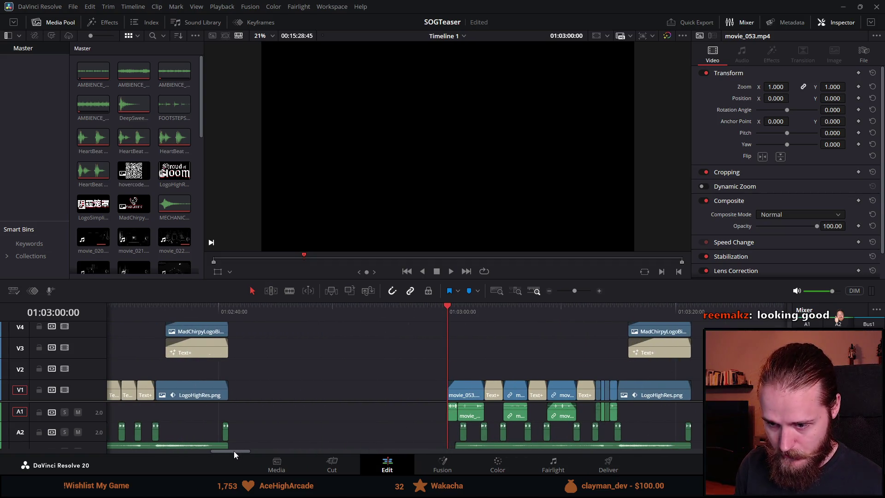
drag(233, 450, 262, 441)
drag(315, 301, 320, 235)
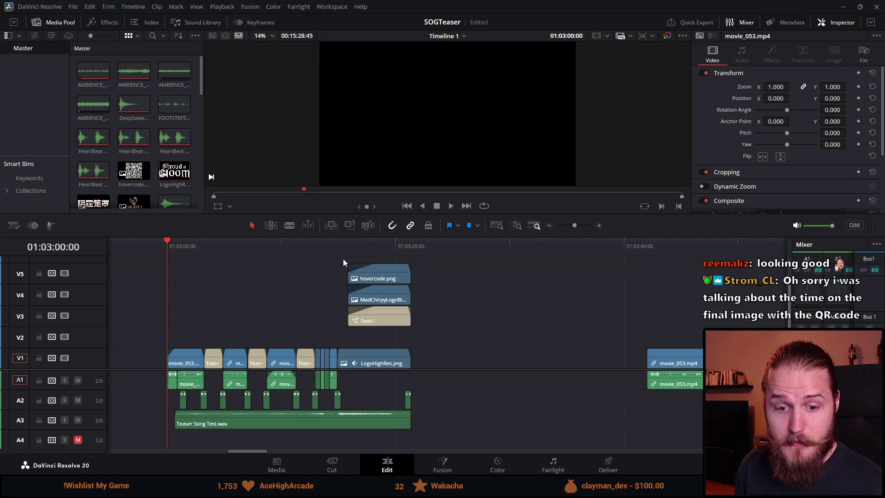
Step: Scrub to the LogoHighRes.png logo clip and play the end screen from its start
drag(335, 250, 338, 241)
scroll(463, 297, up, 3)
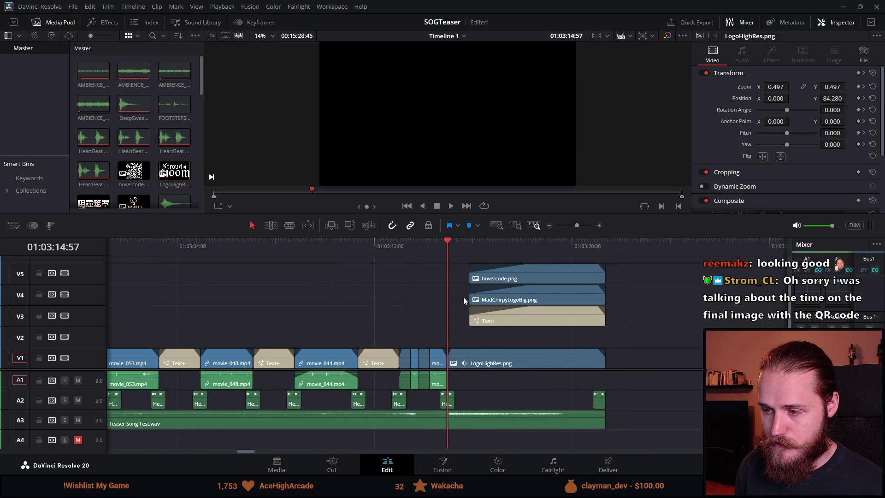
click(676, 245)
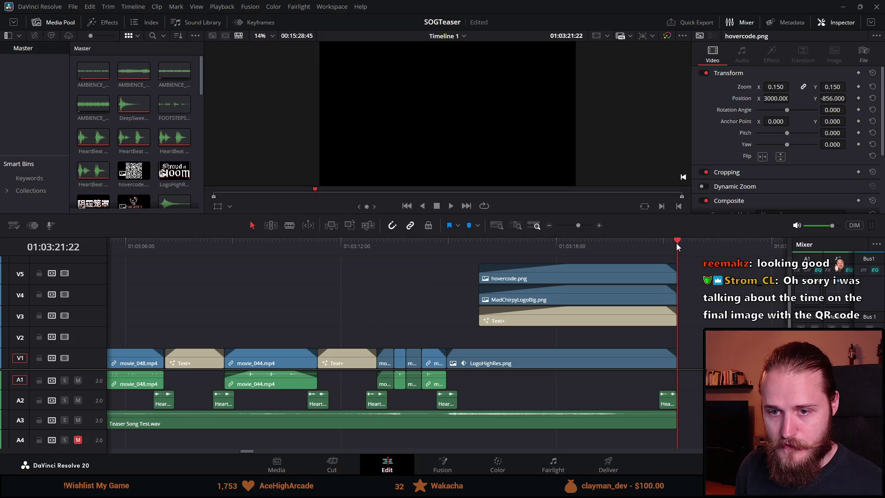
scroll(676, 243, down, 2)
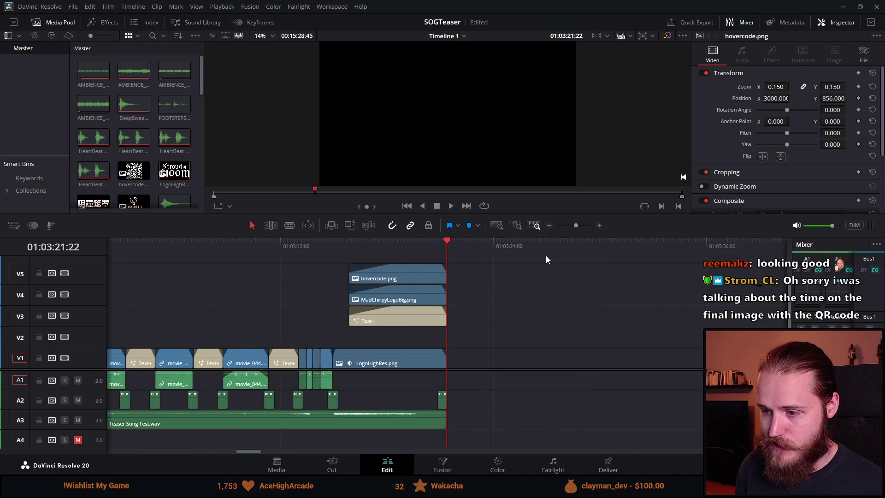
click(333, 245)
key(space)
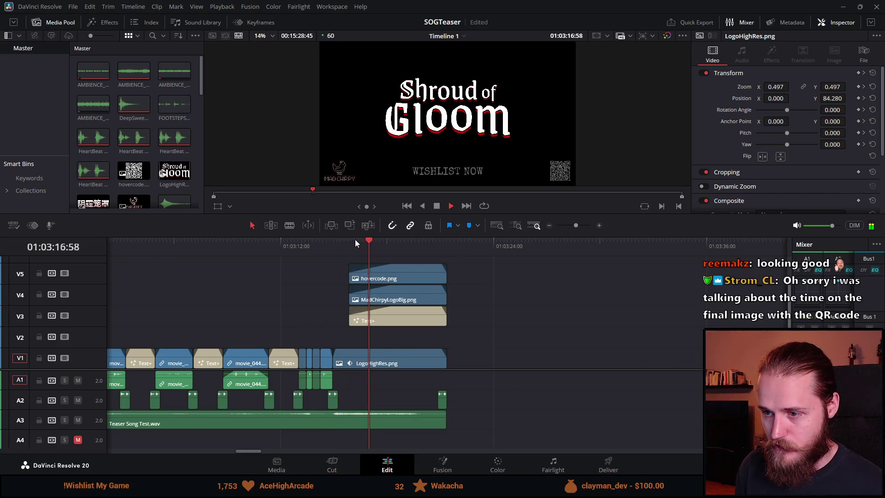
key(space)
drag(349, 246, 359, 239)
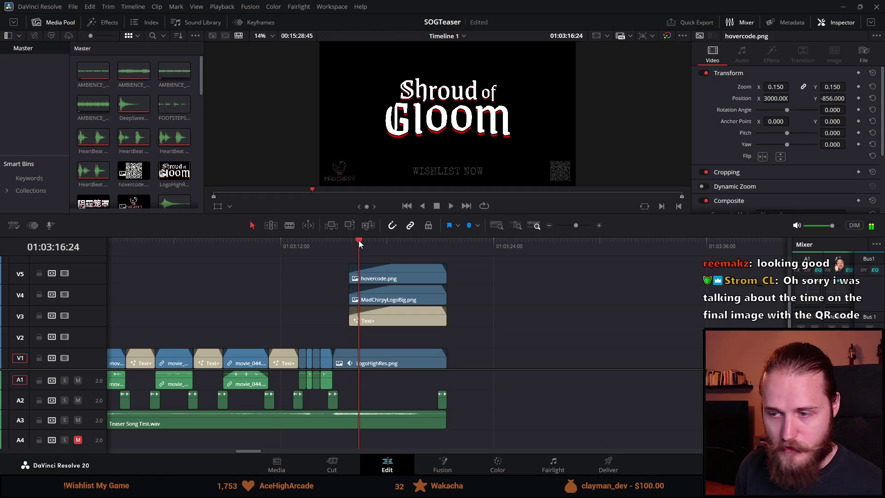
click(448, 246)
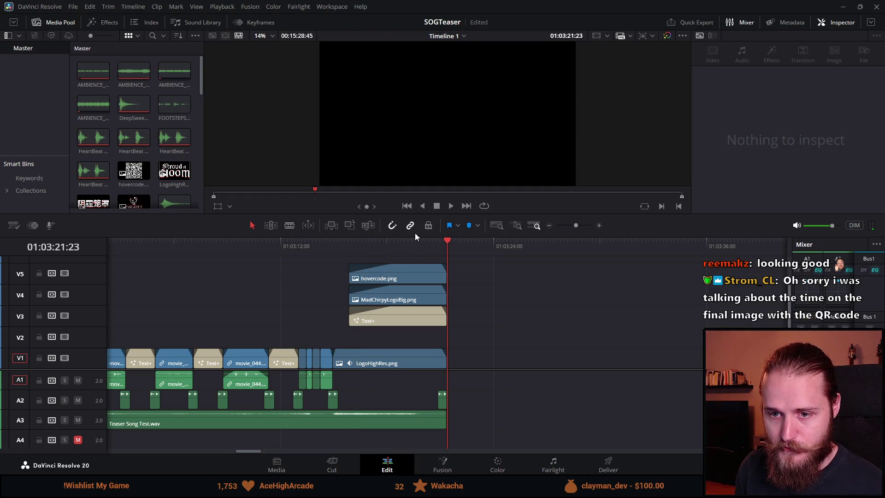
drag(350, 247, 328, 241)
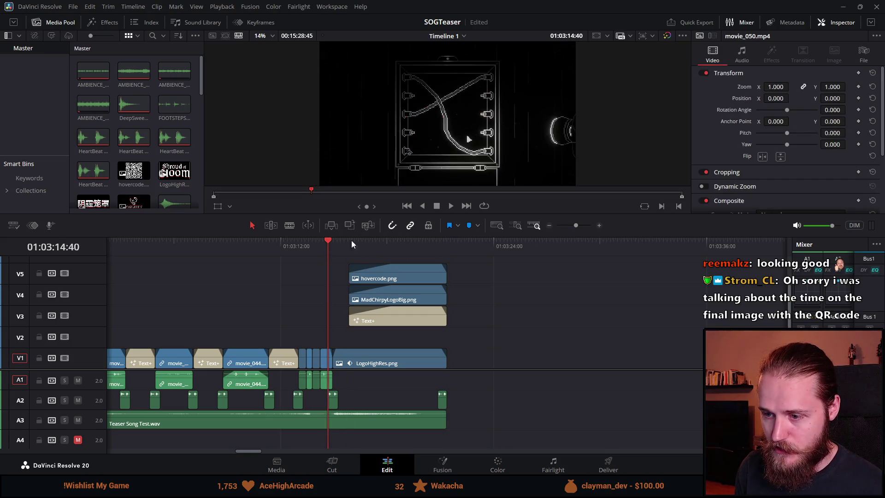
Step: Enlarge the viewer, replay the ending and stop on the Shroud of Gloom end-card frame
drag(399, 237, 373, 410)
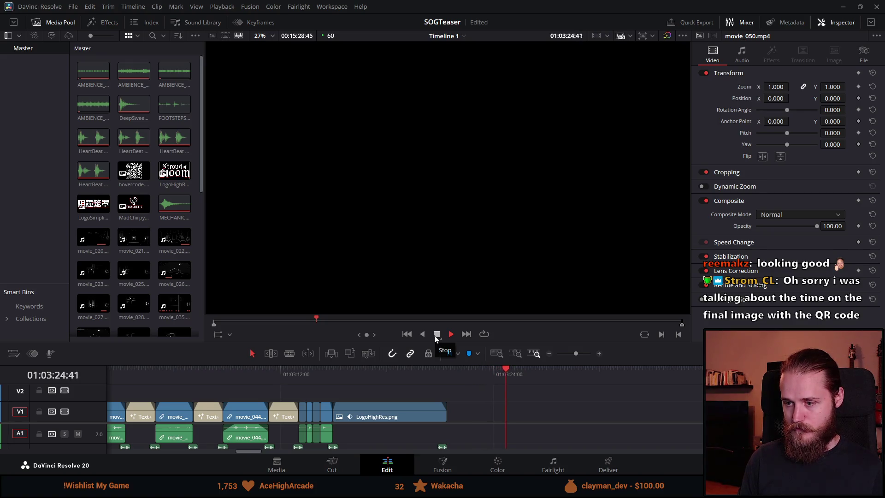
click(435, 334)
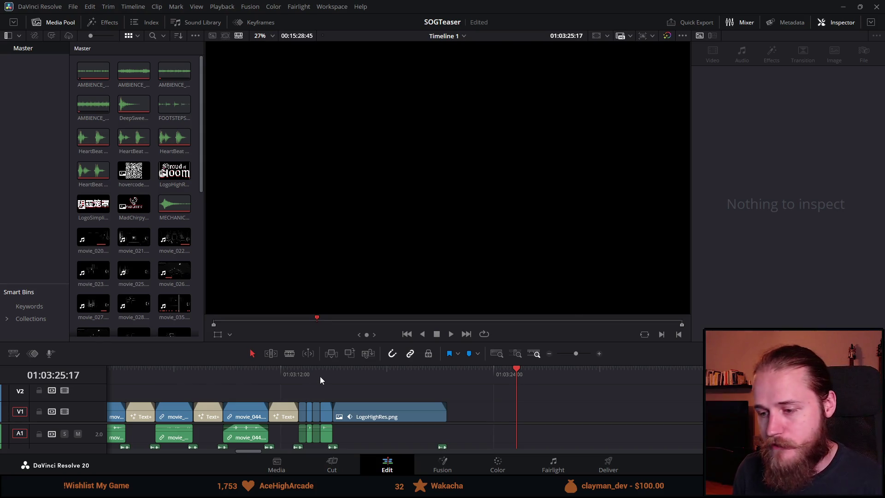
click(320, 376)
key(space)
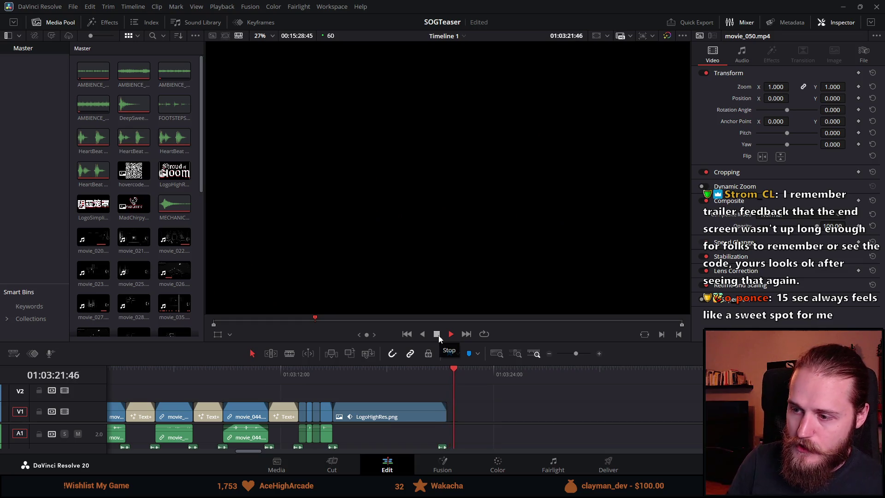
click(367, 375)
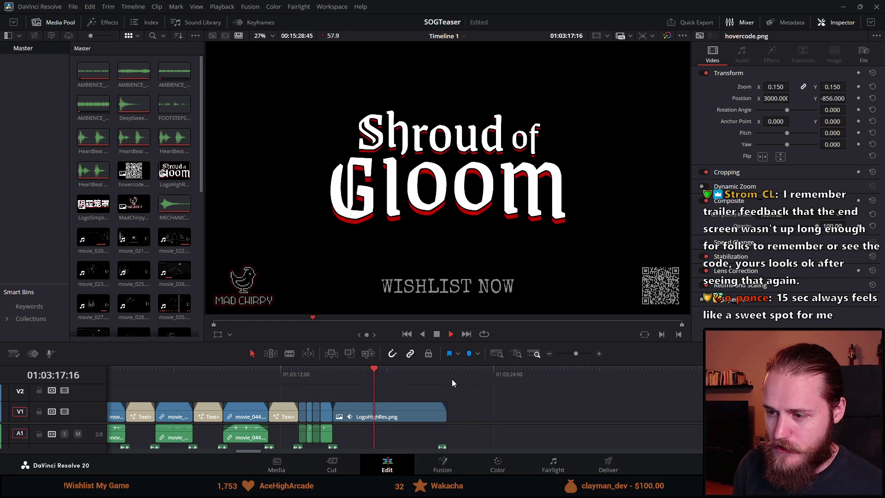
key(space)
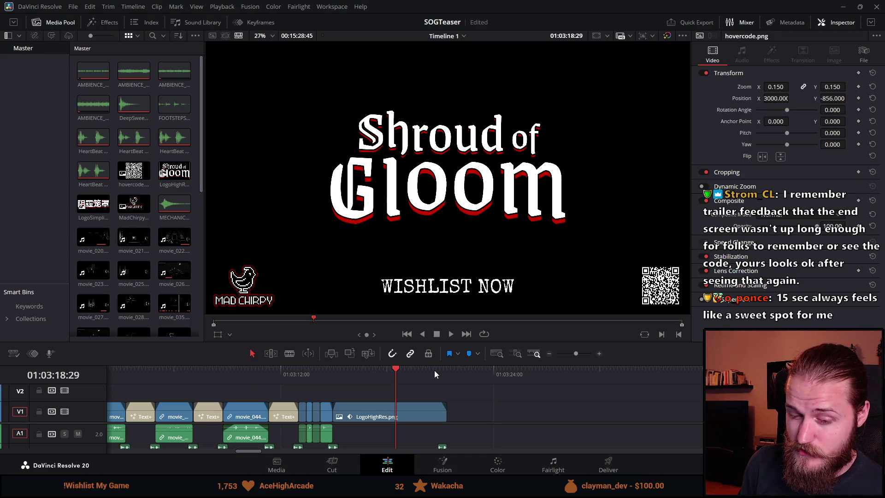
scroll(428, 379, down, 2)
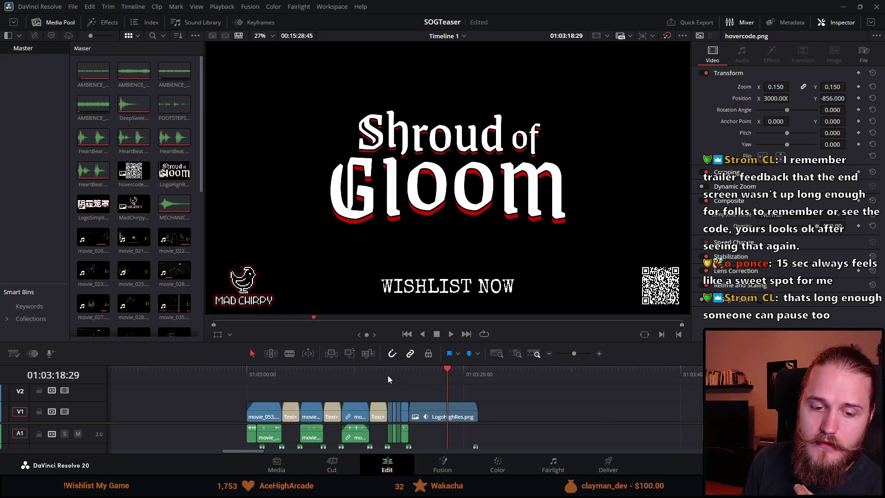
drag(380, 364, 385, 266)
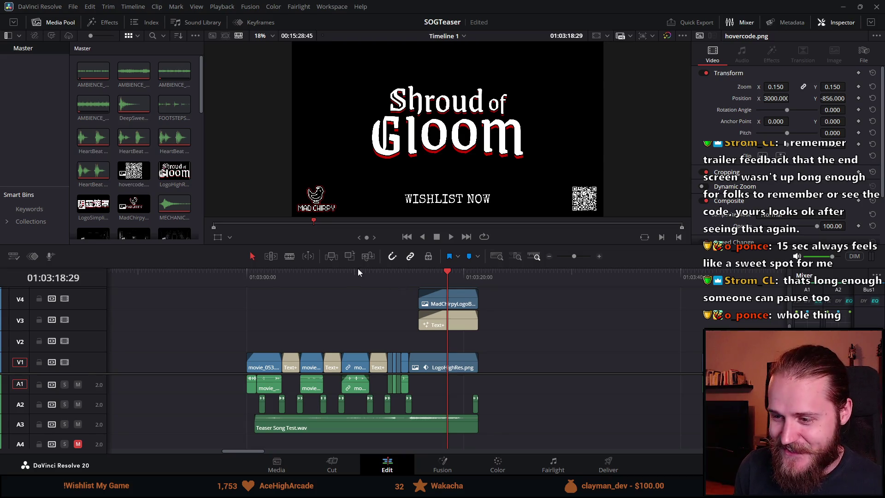
drag(347, 266, 325, 365)
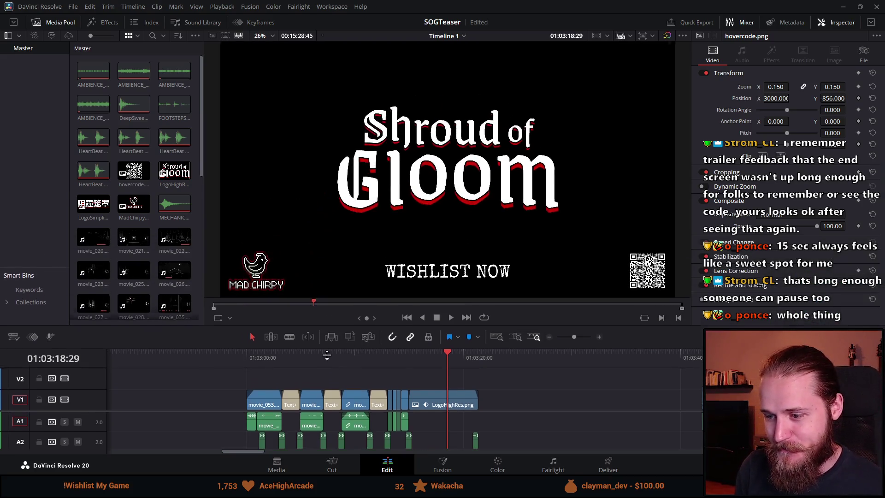
click(248, 374)
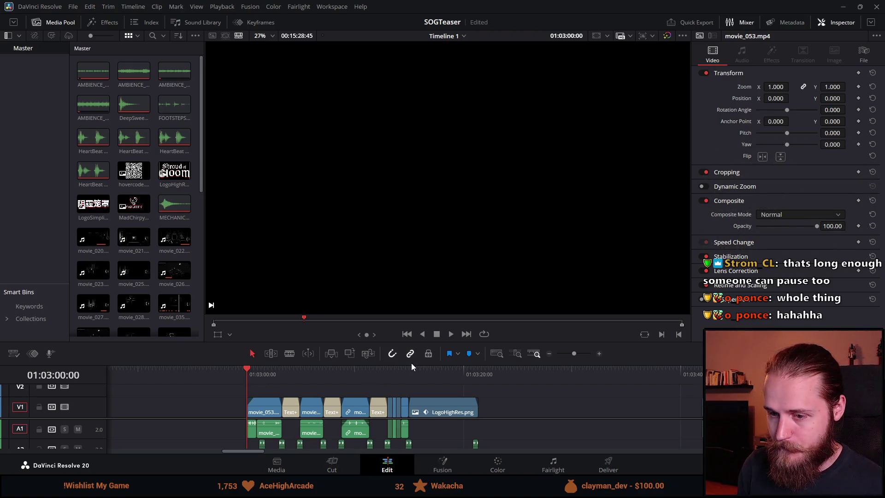
key(space)
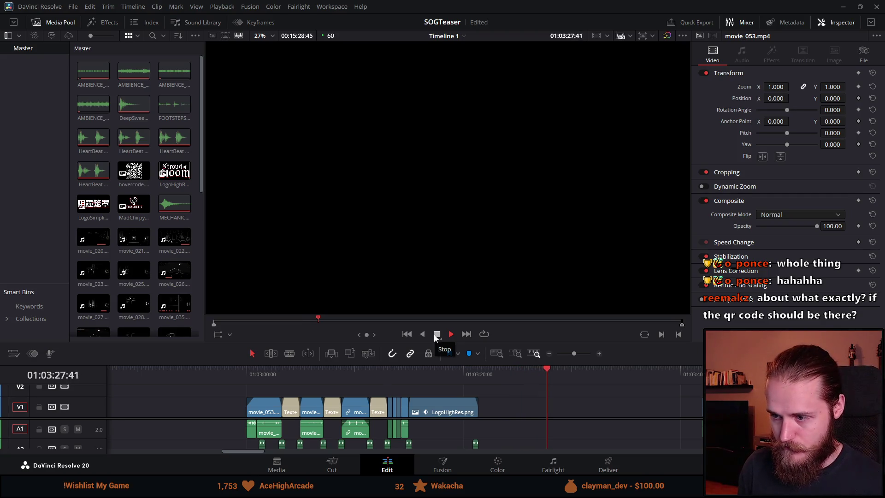
click(436, 334)
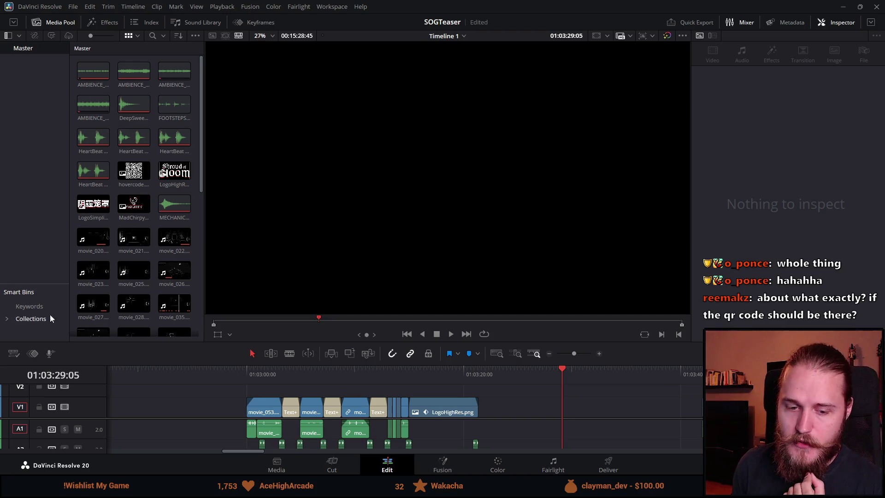
drag(424, 374, 436, 374)
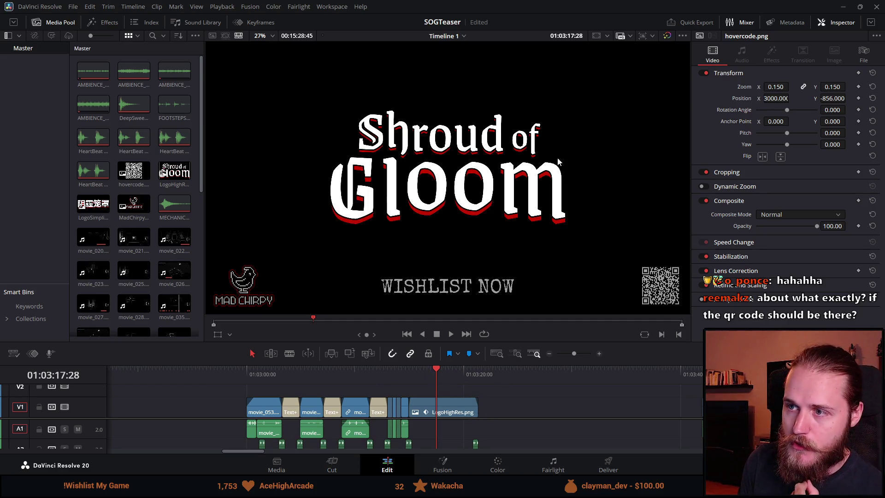
Step: Replay the end screen from the logo clip's start and stop on the title card
key(q)
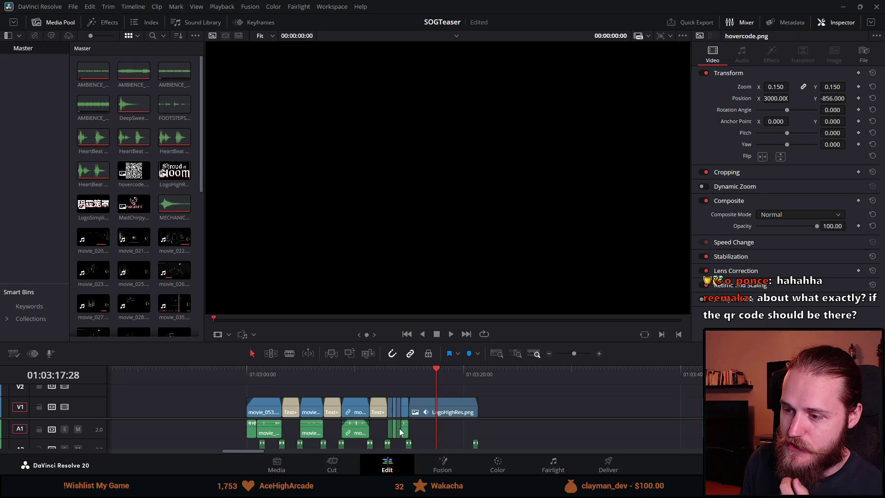
click(444, 375)
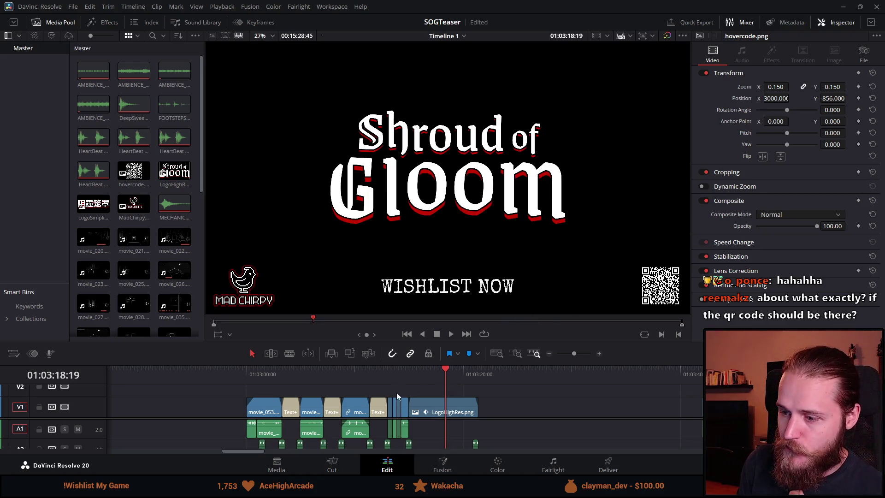
click(409, 369)
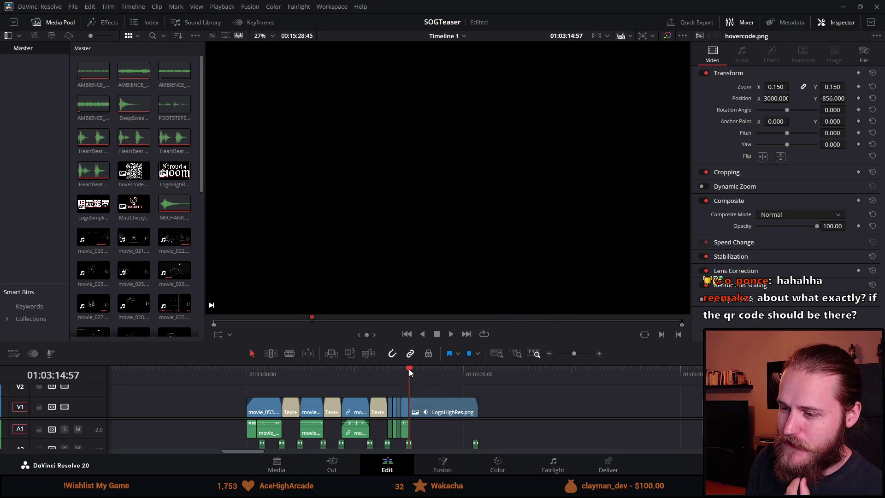
click(450, 335)
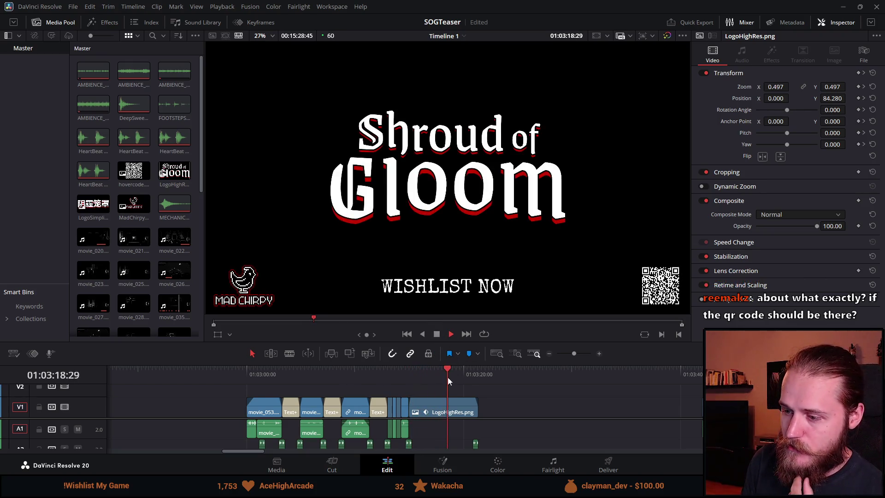
click(437, 334)
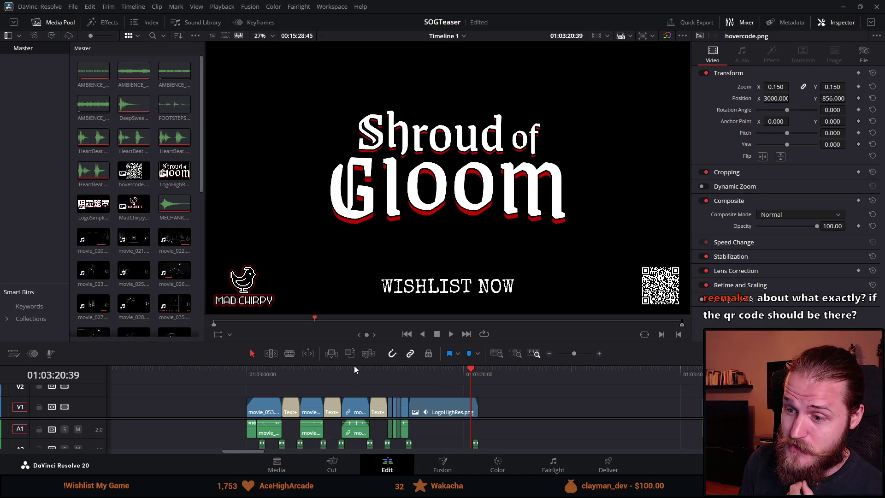
Step: Resize the viewer/timeline divider and park the playhead at the teaser start, 01:03:00:00
drag(355, 343, 364, 240)
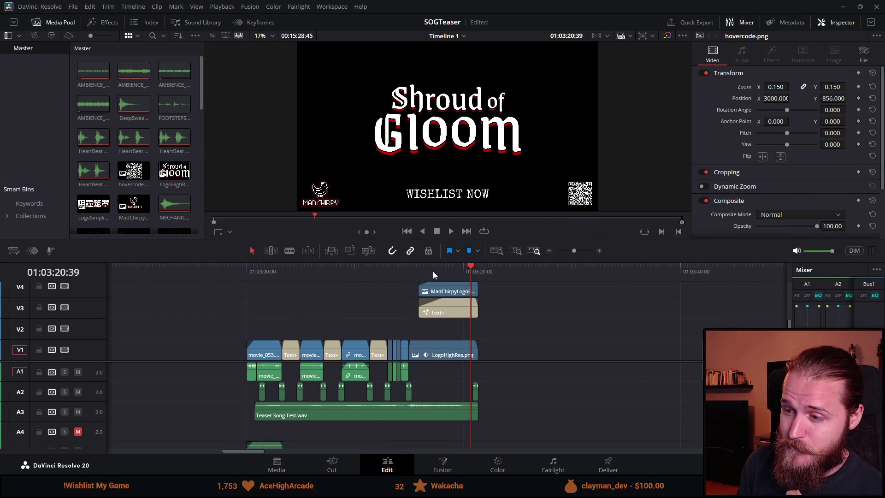
mouse_move(370, 262)
mouse_down()
mouse_move(384, 353)
mouse_move(384, 313)
mouse_up()
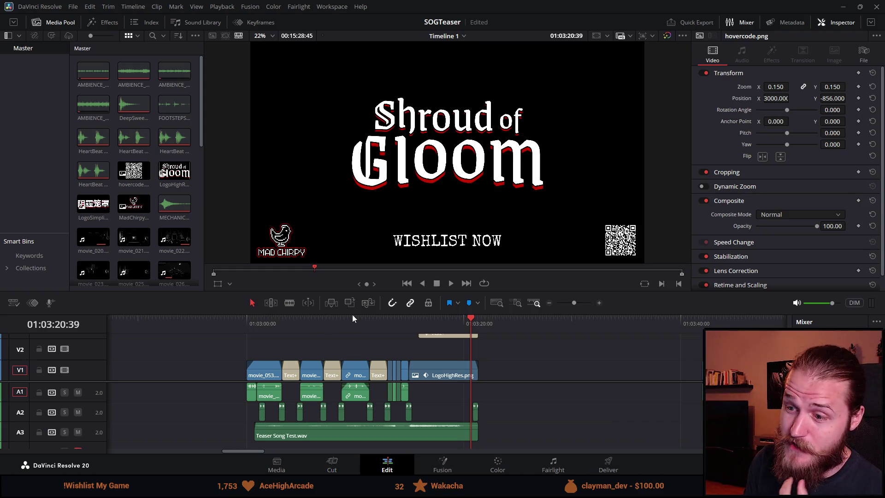
click(454, 325)
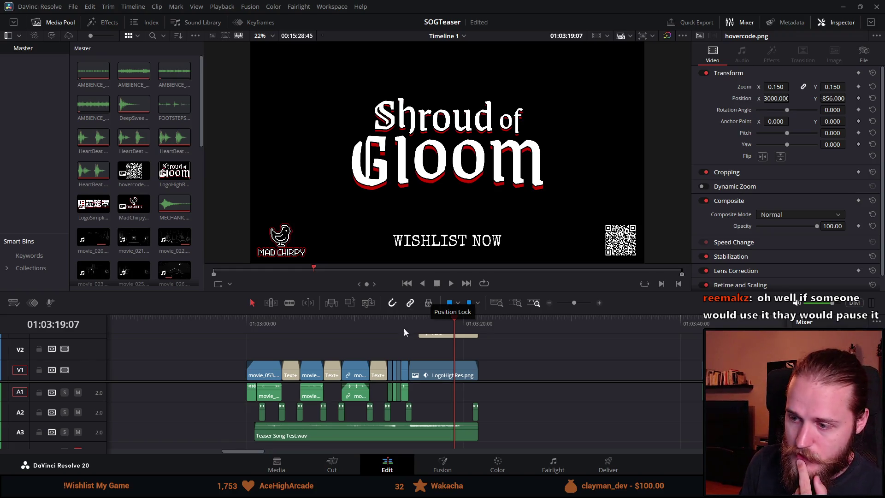
click(246, 322)
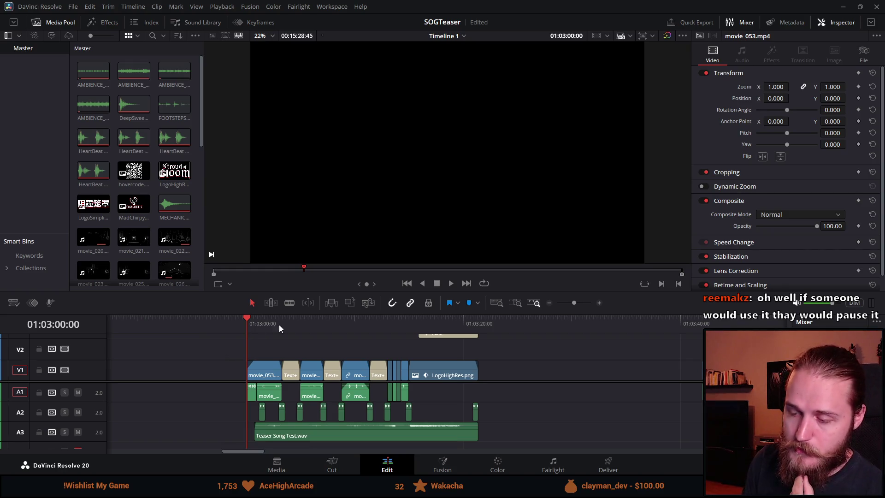
drag(359, 313, 359, 258)
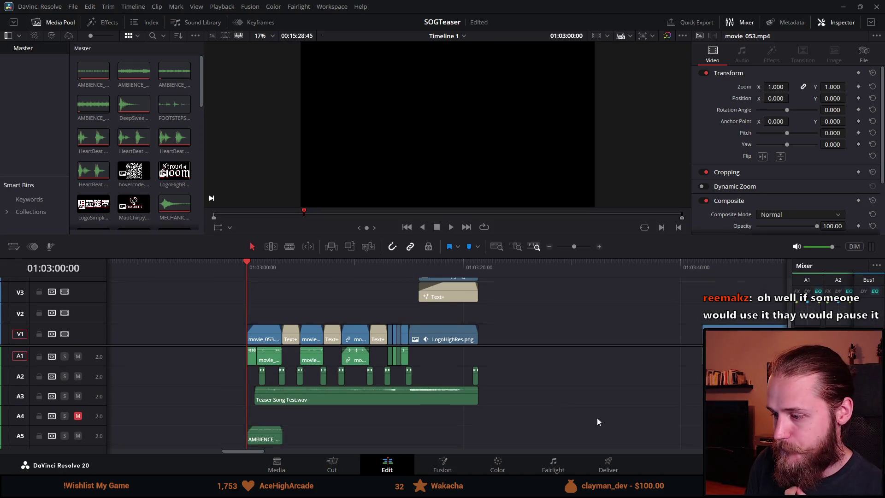
Step: On the Deliver page, Mark In the render range at 01:03:00:00
click(612, 466)
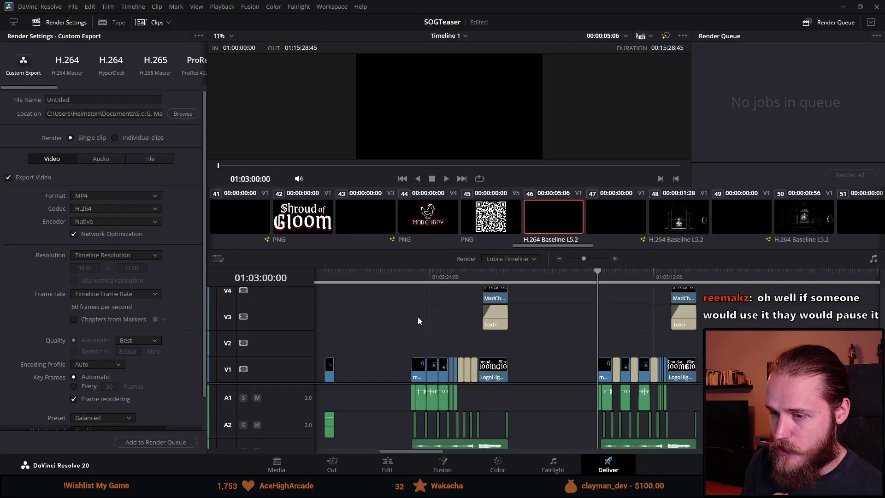
scroll(658, 310, up, 3)
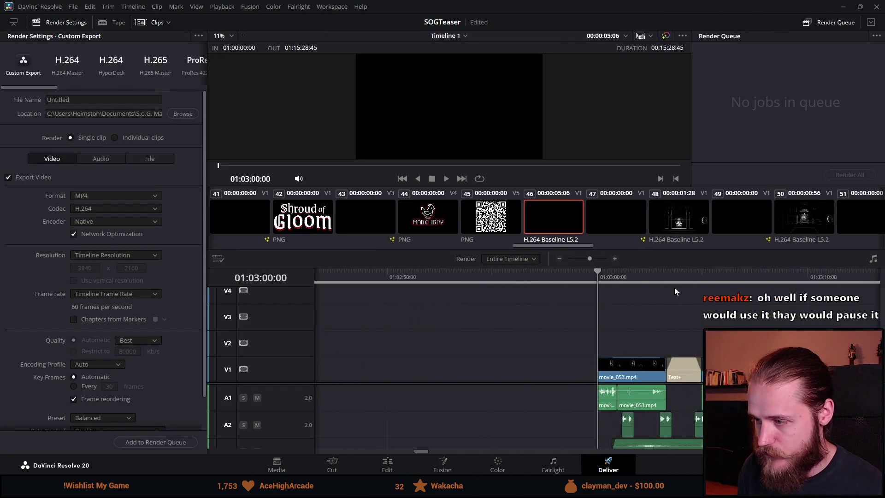
right_click(603, 275)
click(645, 282)
scroll(692, 339, down, 1)
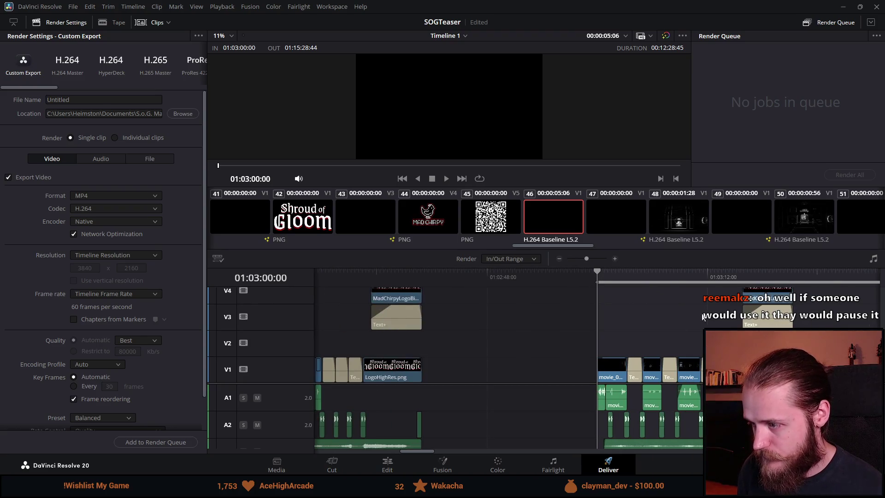
Step: Check that the final clips end at 01:03:21:23, then go back to the Edit page
click(792, 273)
scroll(612, 331, up, 3)
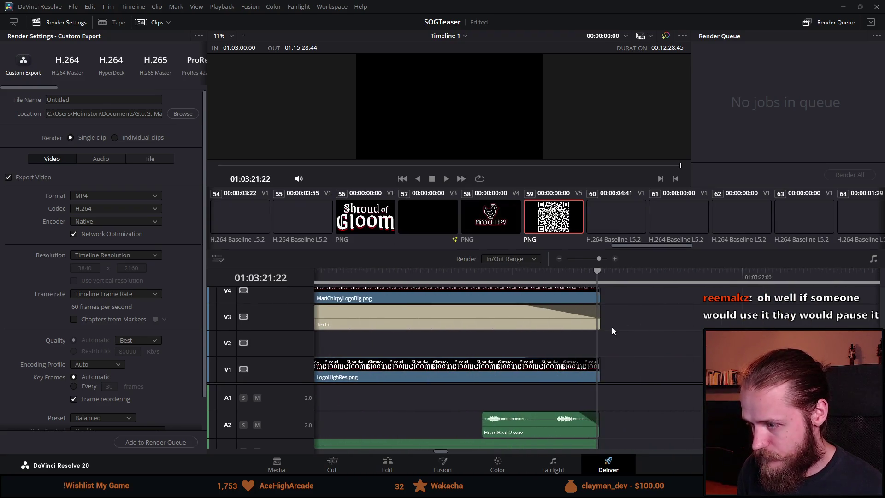
scroll(612, 327, up, 2)
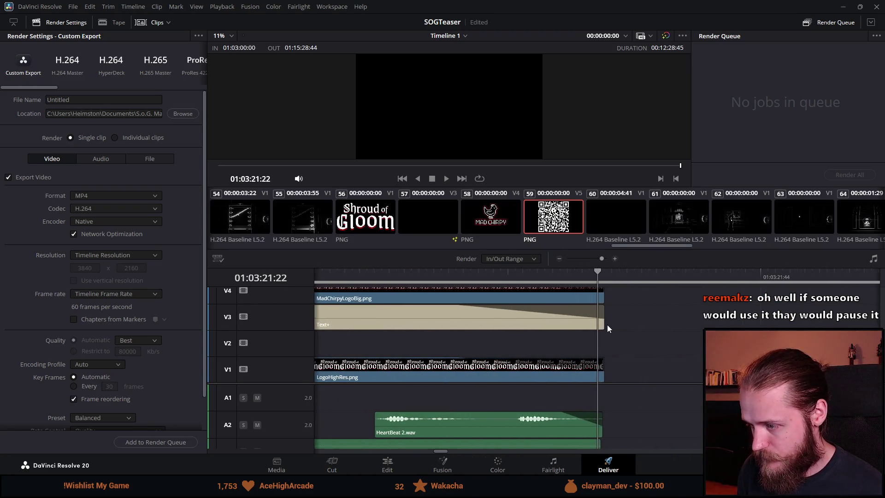
click(606, 274)
key(Left)
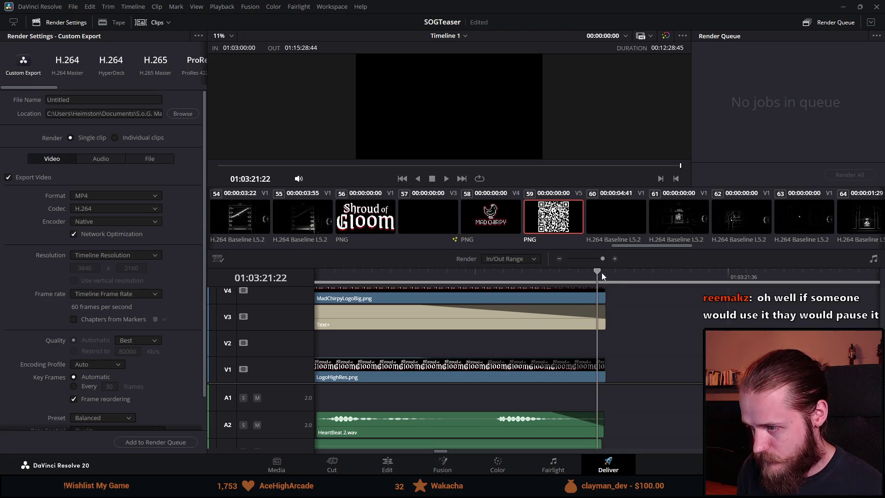
key(Right)
scroll(601, 342, down, 2)
scroll(555, 395, down, 1)
scroll(554, 395, up, 3)
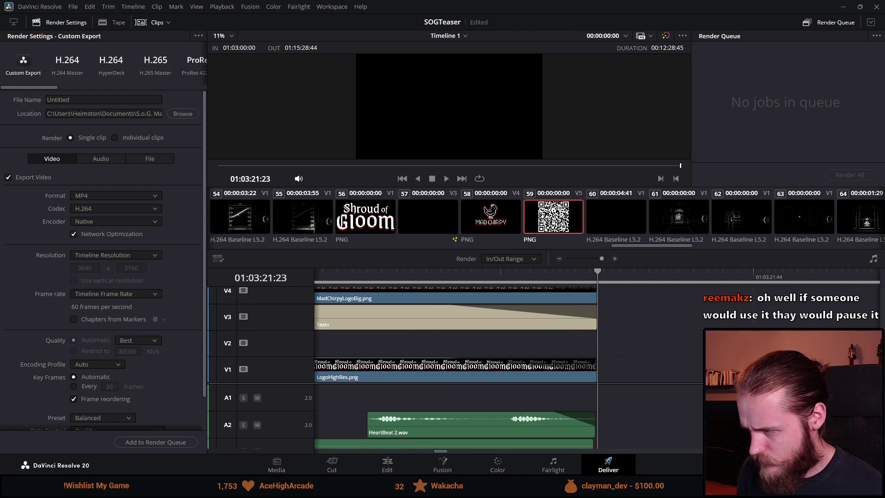
scroll(598, 323, up, 2)
scroll(456, 334, down, 2)
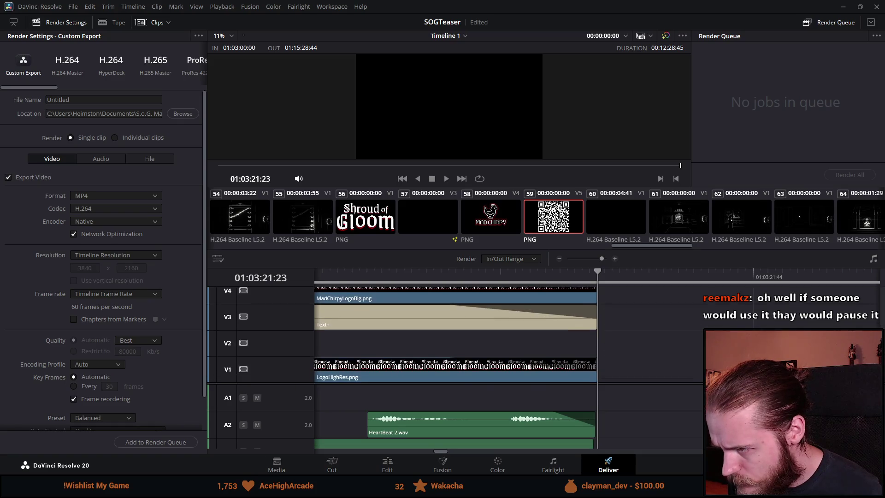
scroll(559, 366, down, 2)
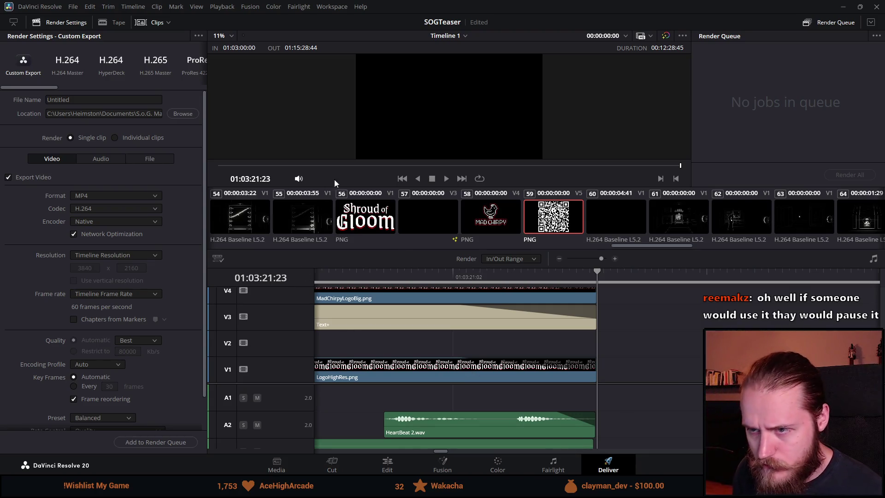
click(412, 462)
scroll(466, 383, up, 10)
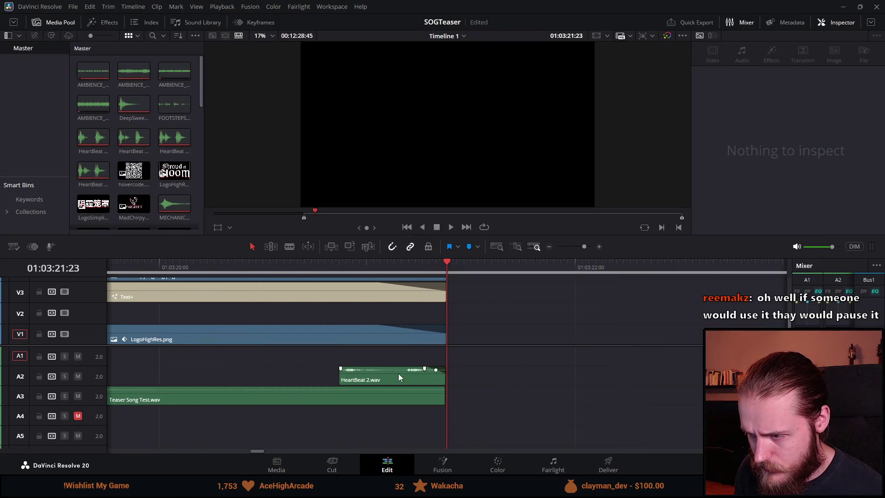
Step: Preview the ending with HeartBeat 2.wav selected, then show the 01:03:20:14 title card on the Deliver page
click(318, 375)
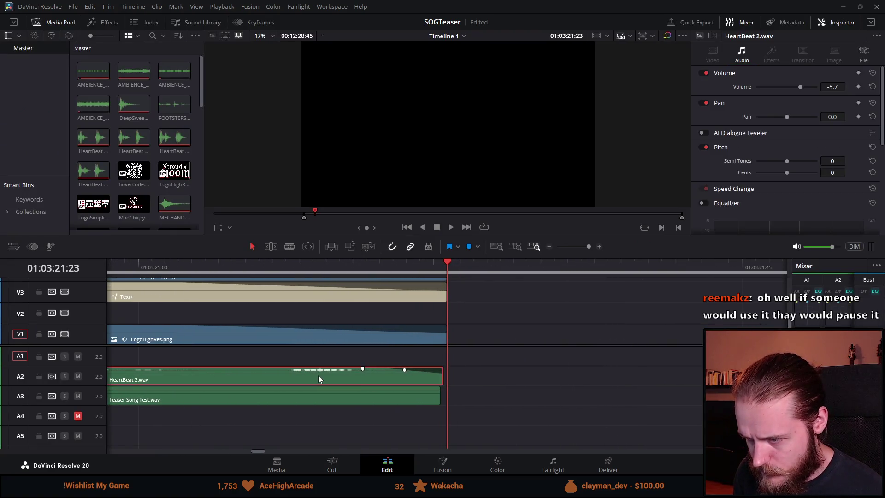
click(275, 272)
key(space)
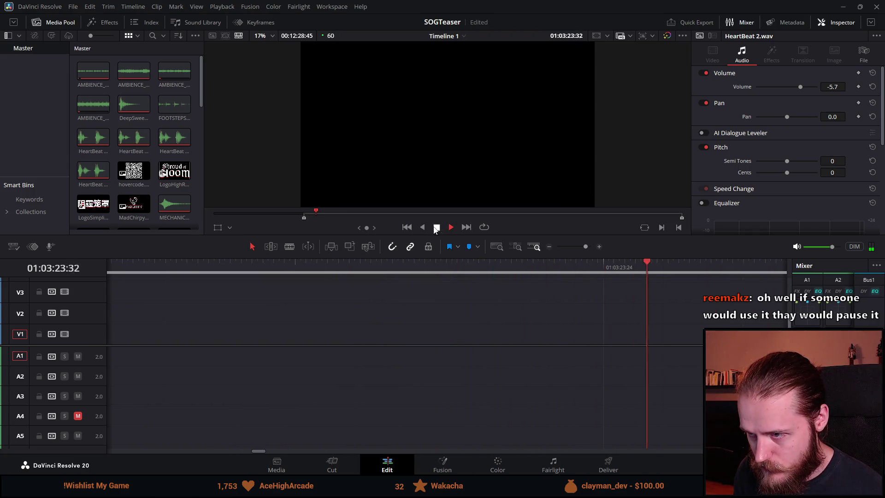
key(space)
scroll(339, 370, down, 5)
click(411, 265)
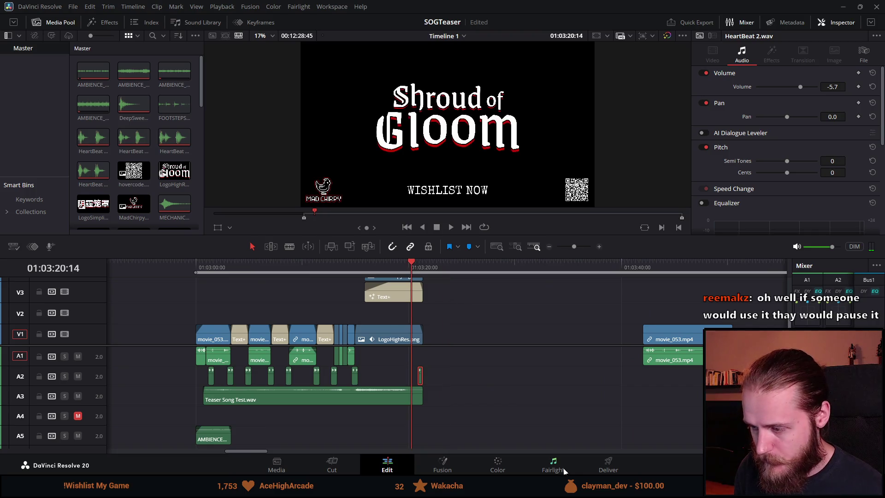
click(594, 468)
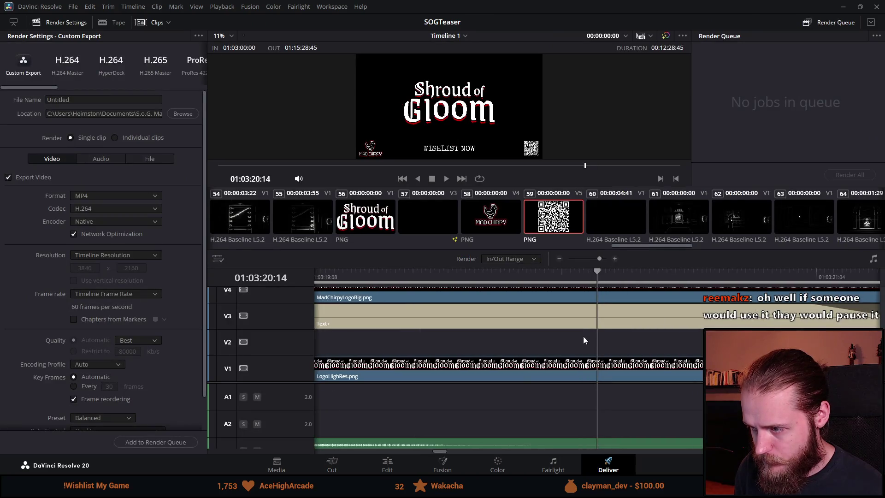
Step: Mark the render Out point on the final frame, 01:03:21:23
scroll(582, 336, down, 4)
scroll(622, 309, up, 5)
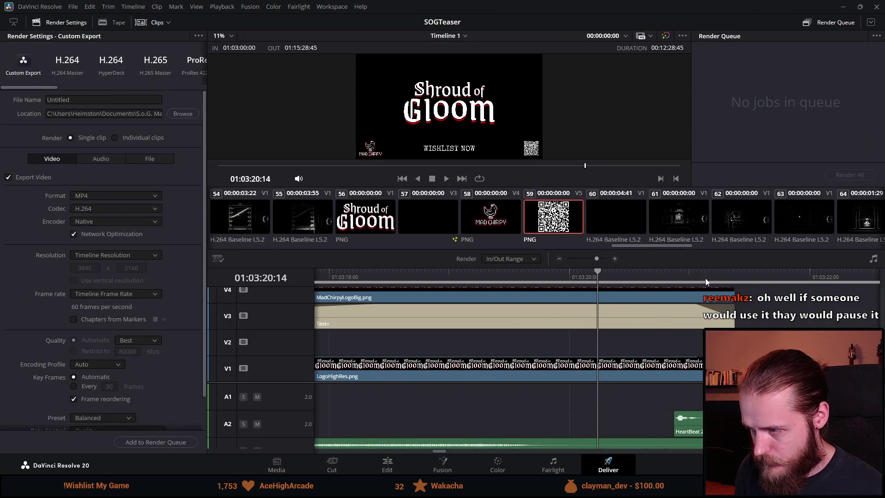
click(738, 277)
scroll(691, 279, up, 4)
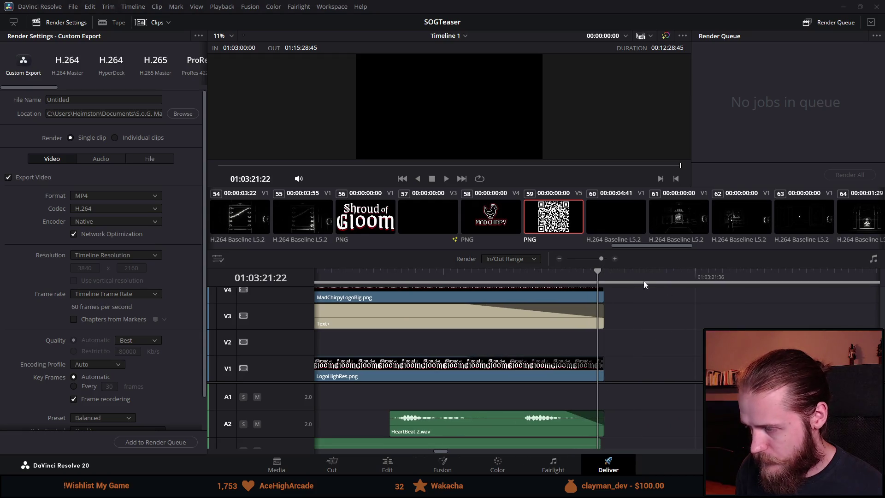
click(609, 271)
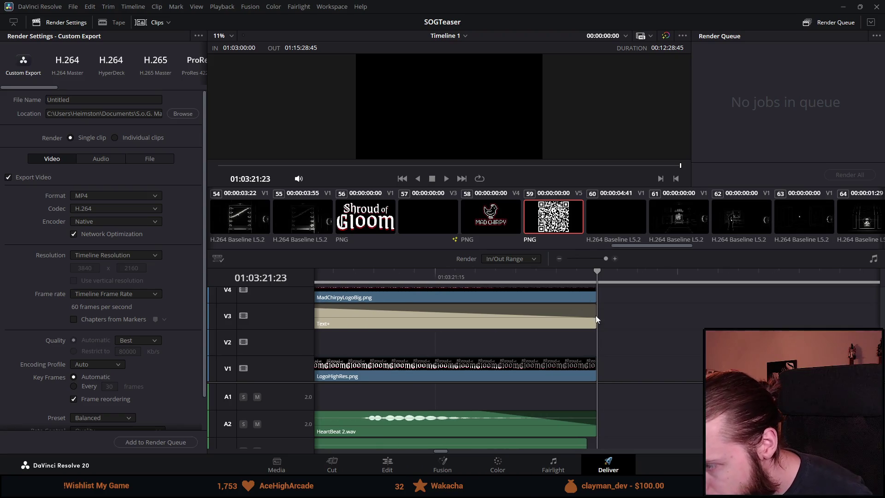
right_click(599, 272)
click(635, 288)
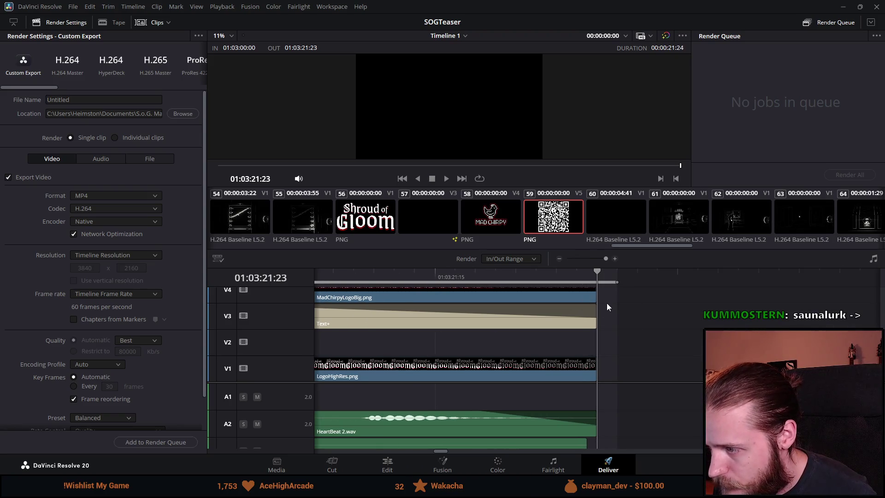
drag(618, 284, 599, 284)
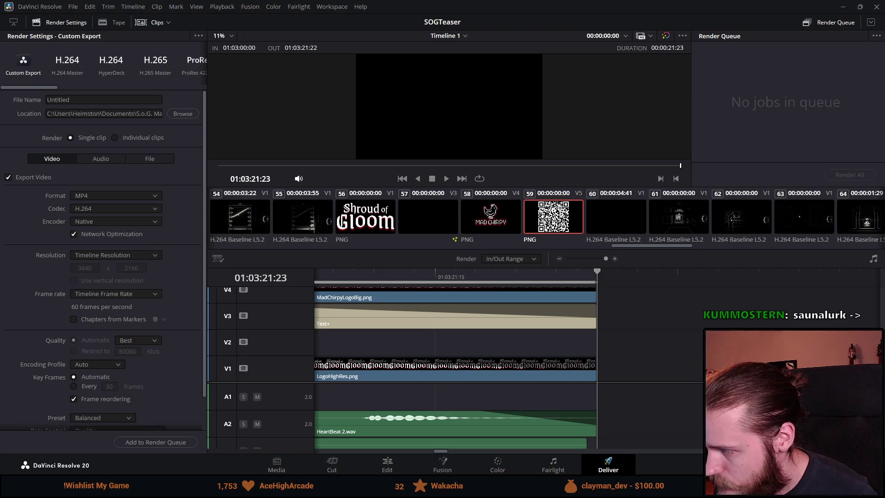
Step: Look over the clips and place the playhead at 01:03:03:17, then pick the YouTube 1080p preset
scroll(536, 346, down, 1)
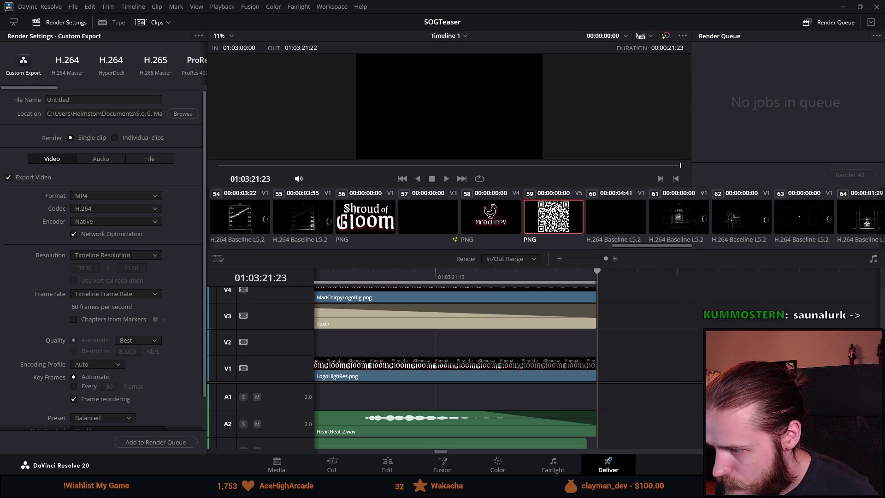
scroll(535, 342, down, 10)
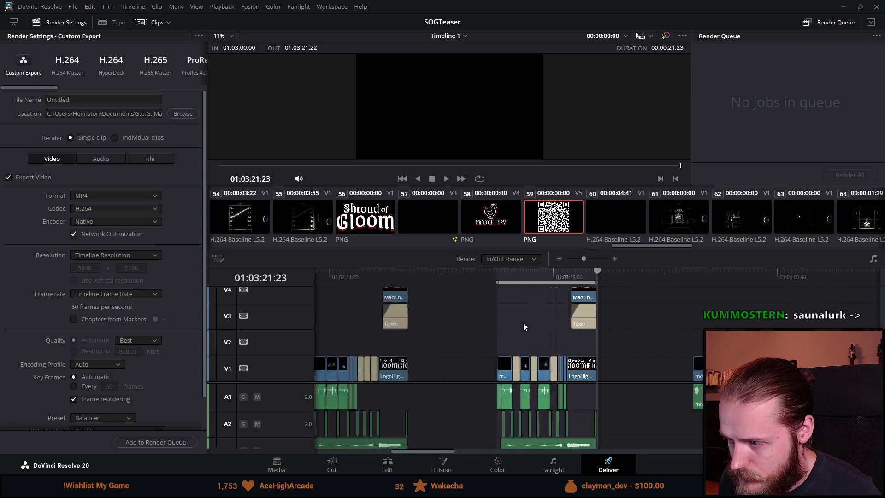
click(537, 273)
scroll(603, 347, up, 6)
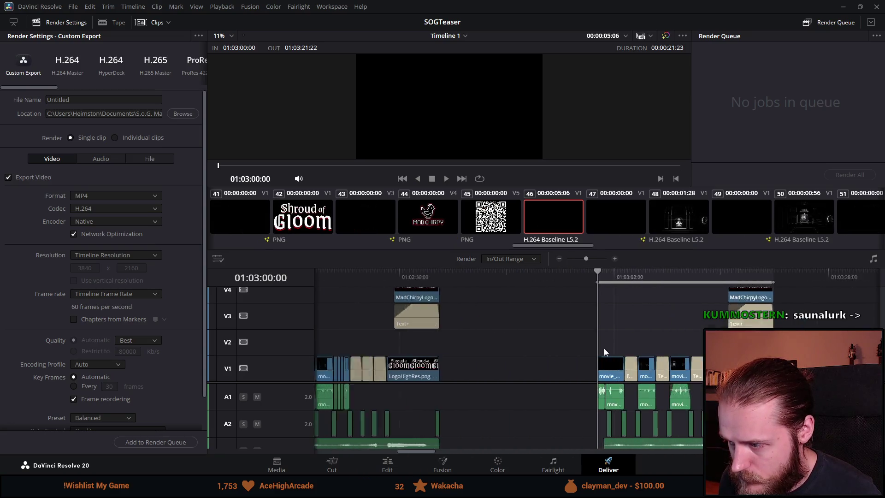
scroll(621, 324, up, 3)
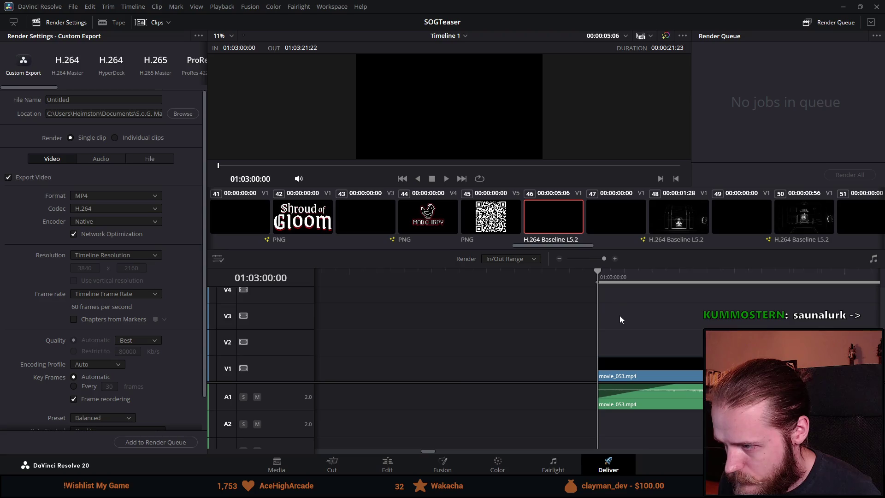
scroll(620, 317, down, 3)
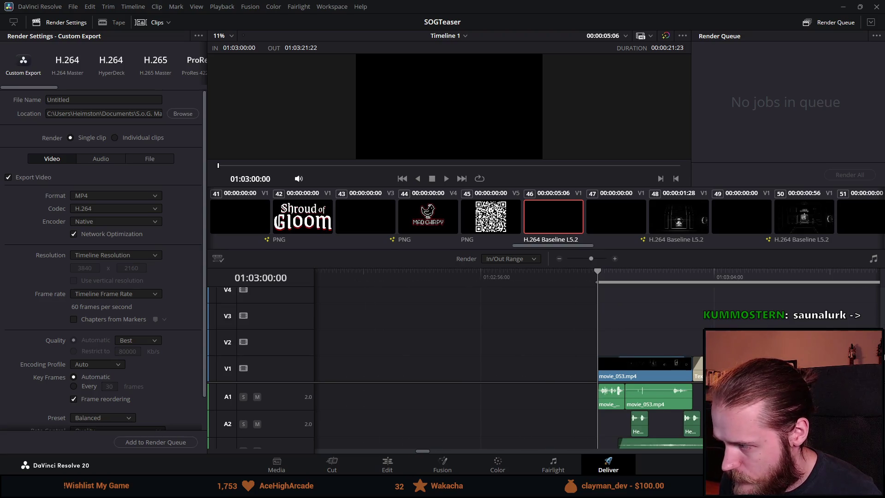
scroll(645, 401, down, 4)
scroll(616, 422, up, 2)
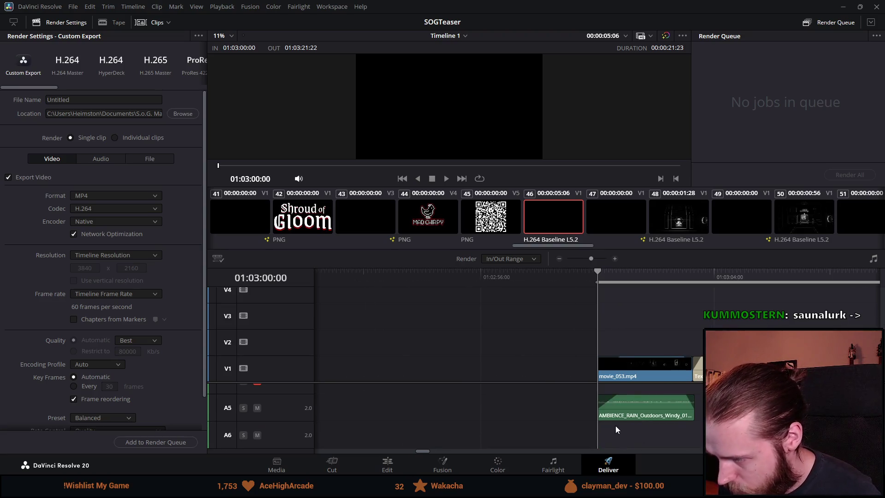
click(745, 272)
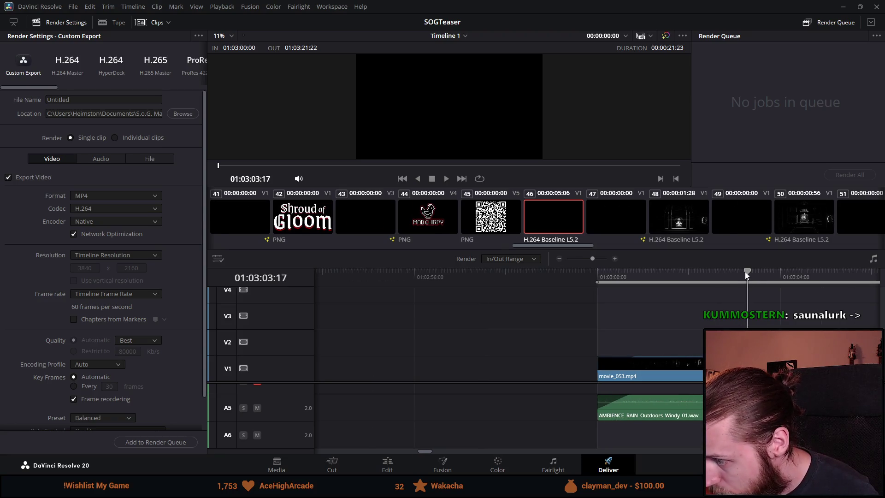
scroll(563, 405, down, 3)
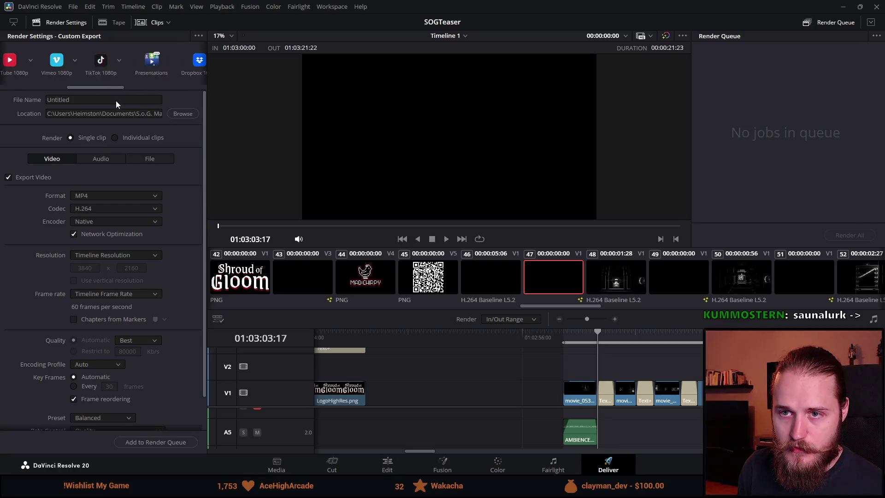
scroll(22, 65, down, 3)
click(22, 65)
Step: Name the output Shroud_of_Gloom_Demo_Announcement_Teaser_1080 and add it to the render queue
double_click(92, 99)
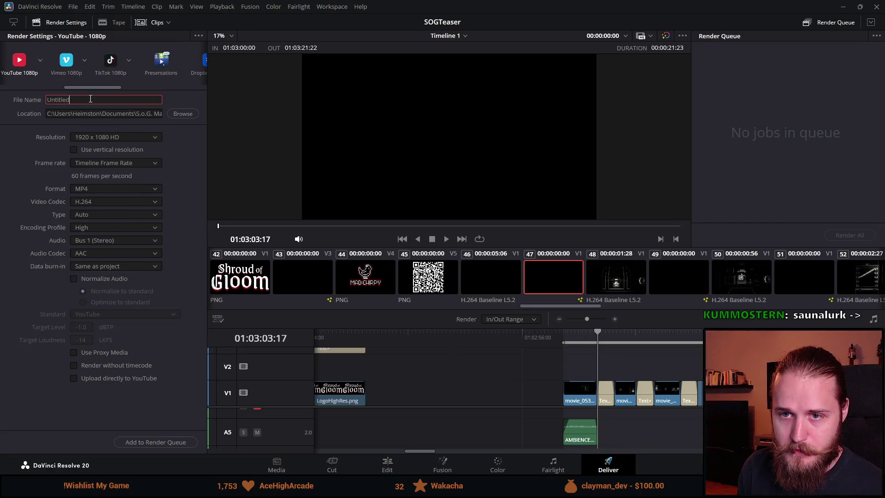
text(Shroud)
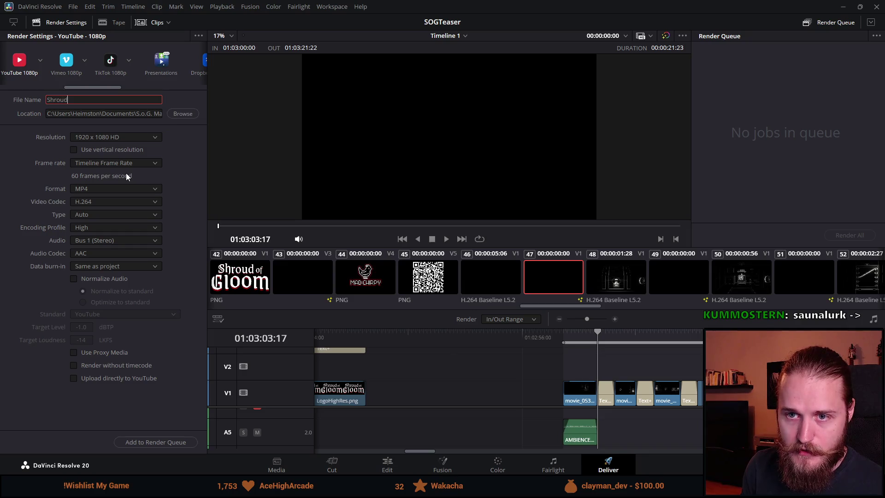
text(_of)
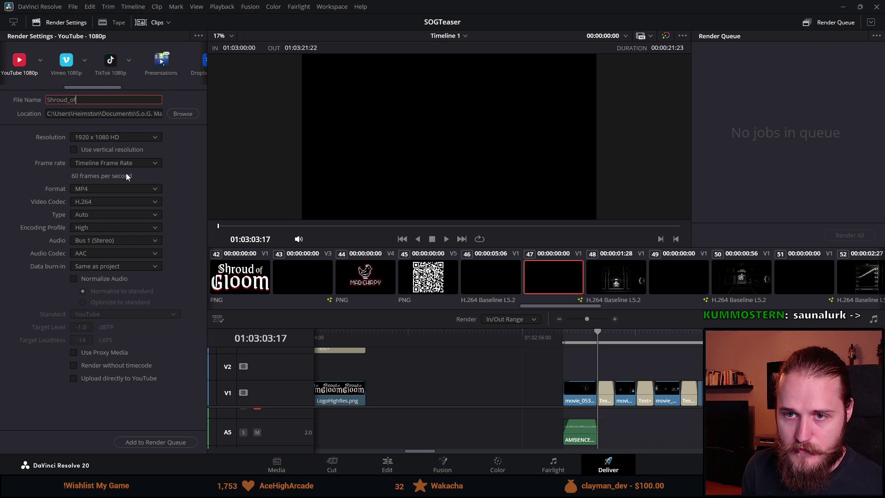
text(_Gloom_De)
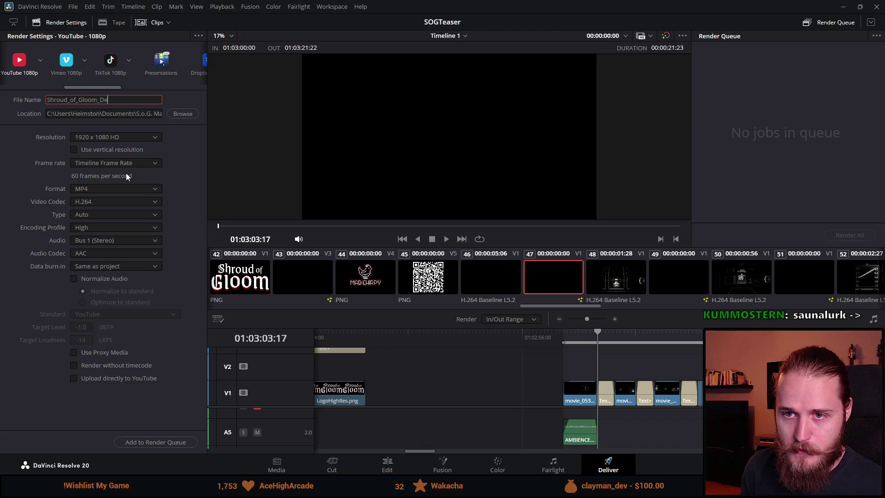
text(mo_Announcem)
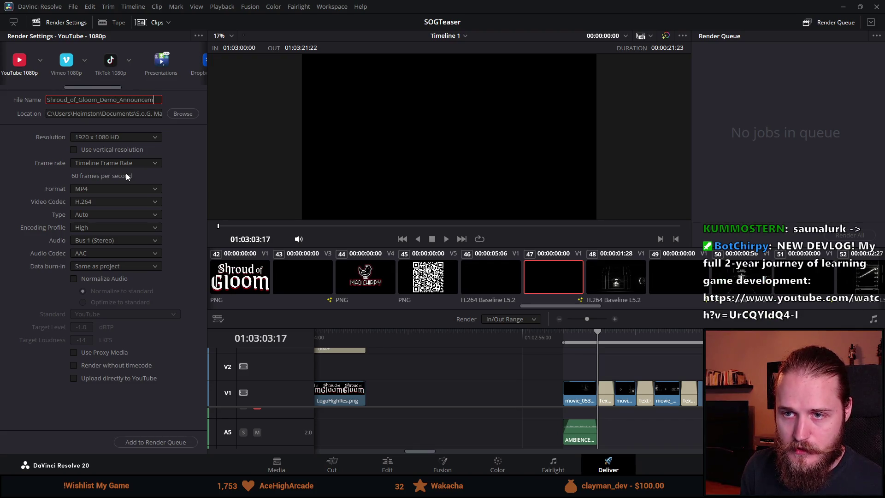
text(ent_Teaser)
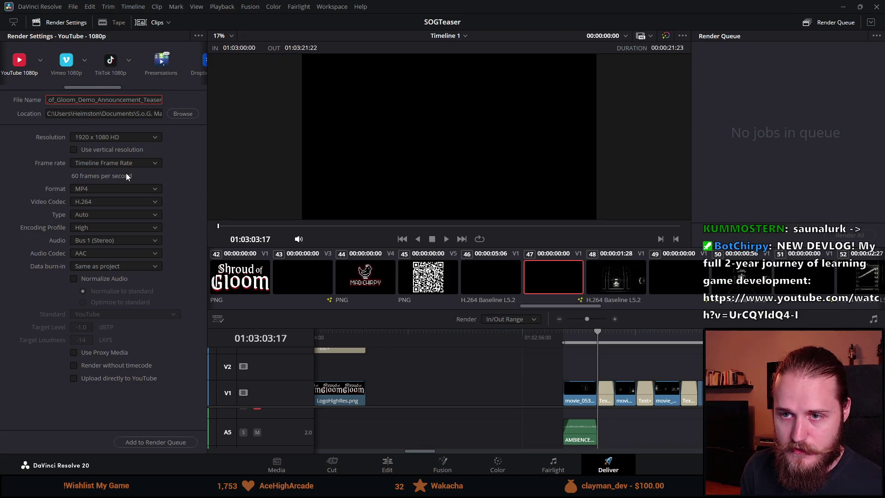
text(_1080)
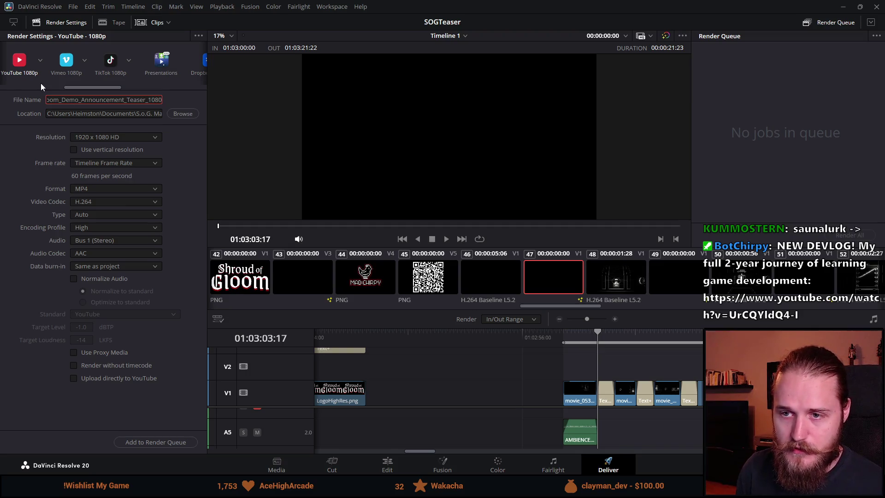
key(Tab)
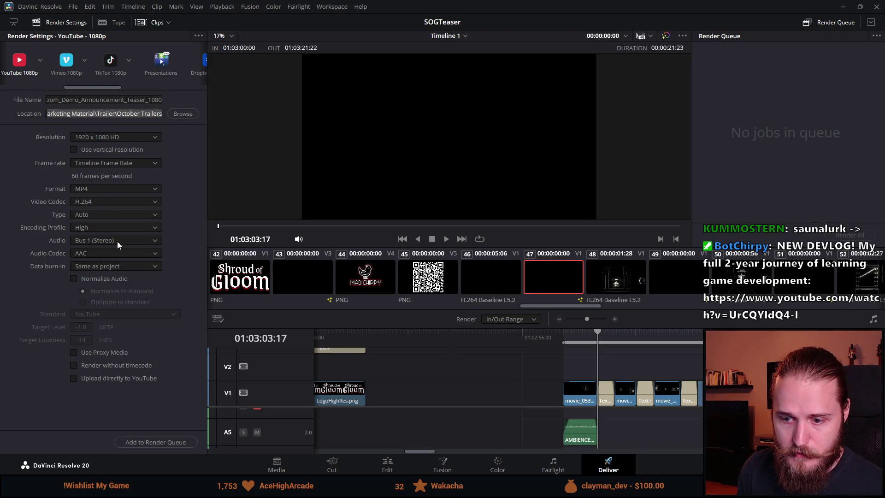
click(156, 442)
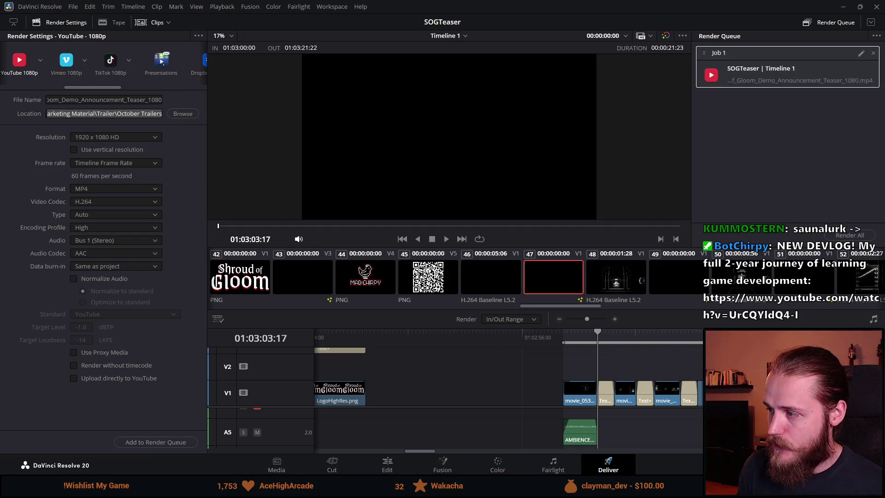
Step: Render All so Job 1 completes, then bring up the finished job's options
click(851, 235)
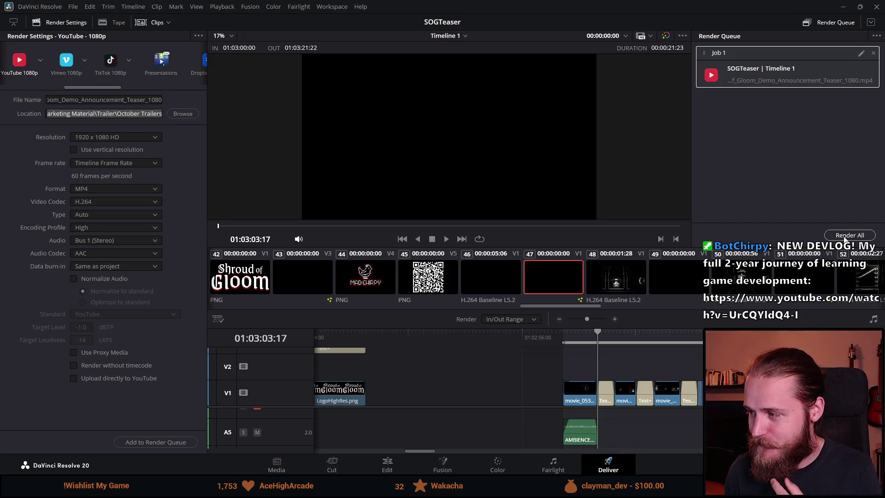
click(845, 236)
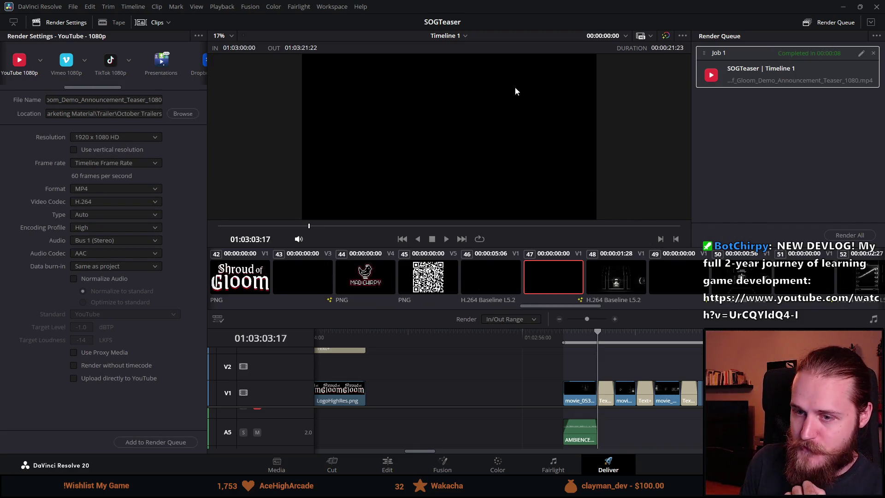
right_click(767, 79)
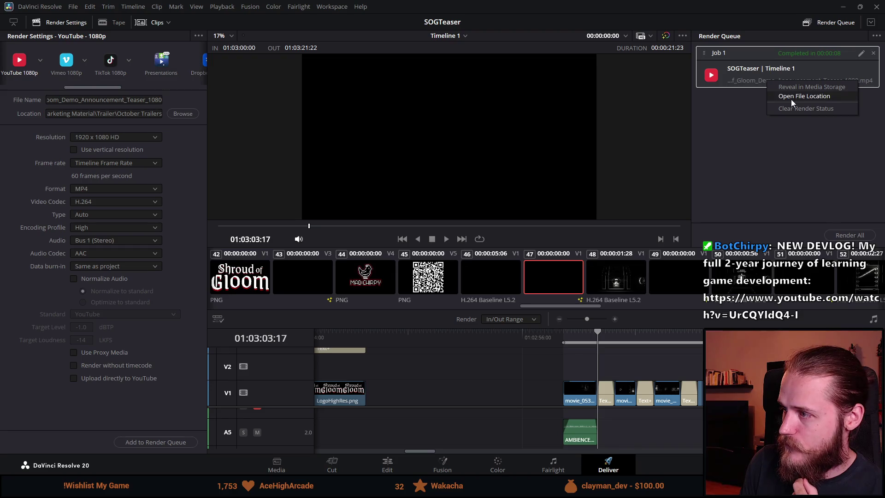
Step: Open the teaser's October Trailers folder, move that window aside, and play the 9.19 MB teaser MP4
click(793, 98)
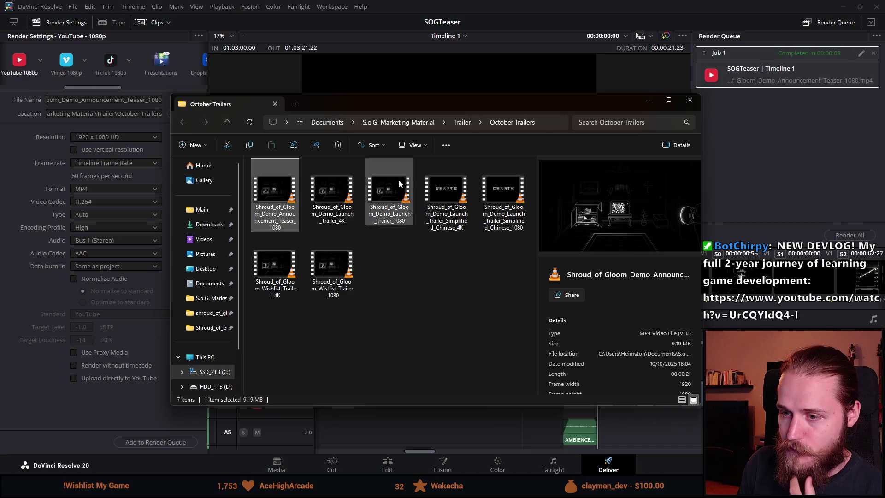
drag(329, 112, 884, 112)
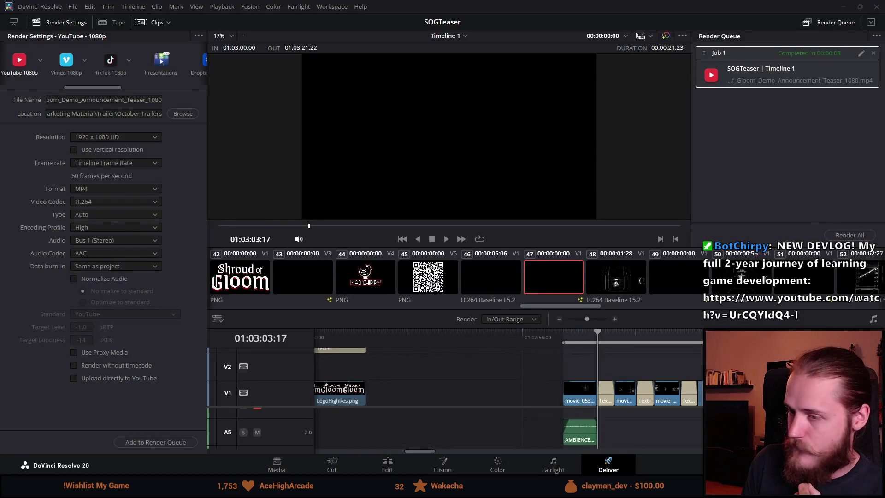
key(Return)
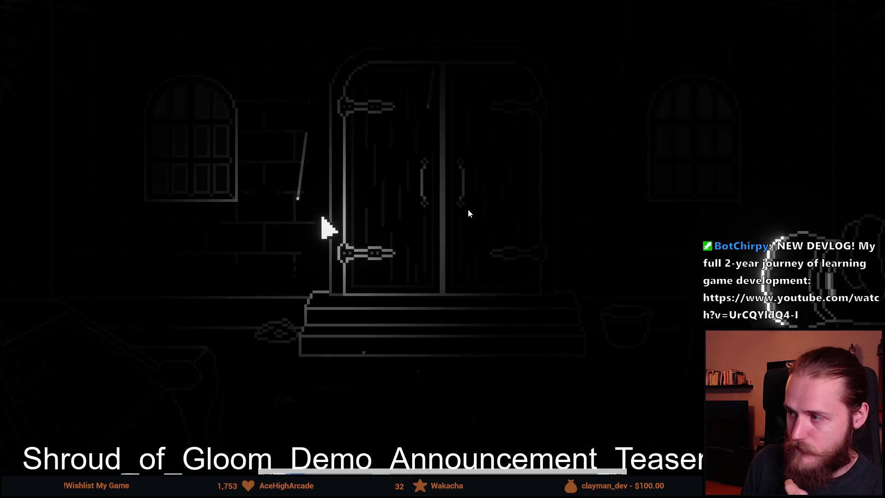
Step: Watch the teaser through to its Shroud of Gloom card with volume adjusted, then exit full screen and close VLC
scroll(468, 210, up, 4)
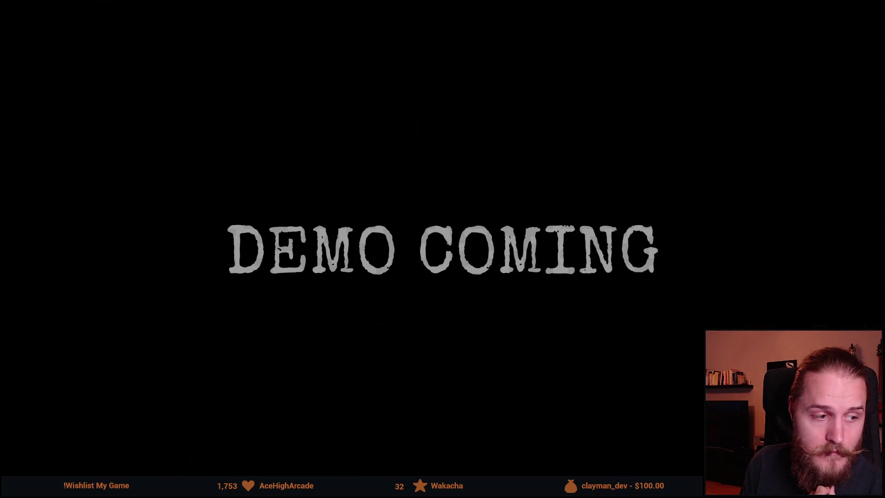
scroll(468, 209, down, 1)
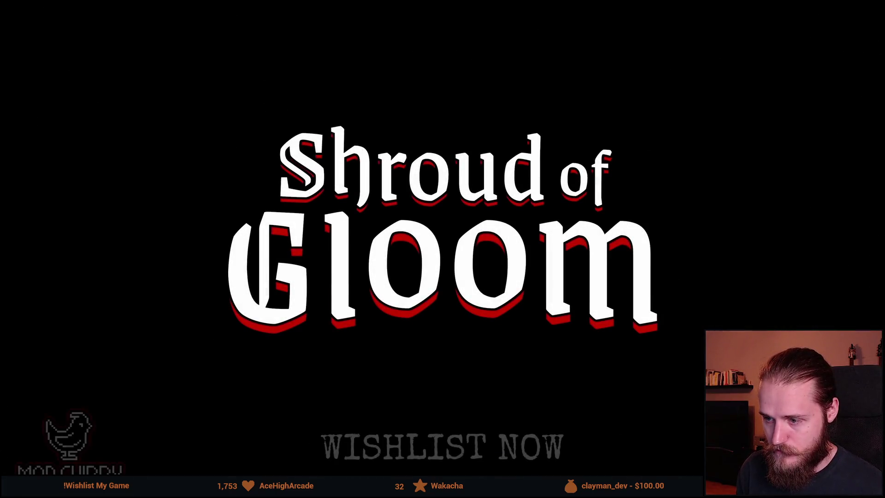
double_click(216, 315)
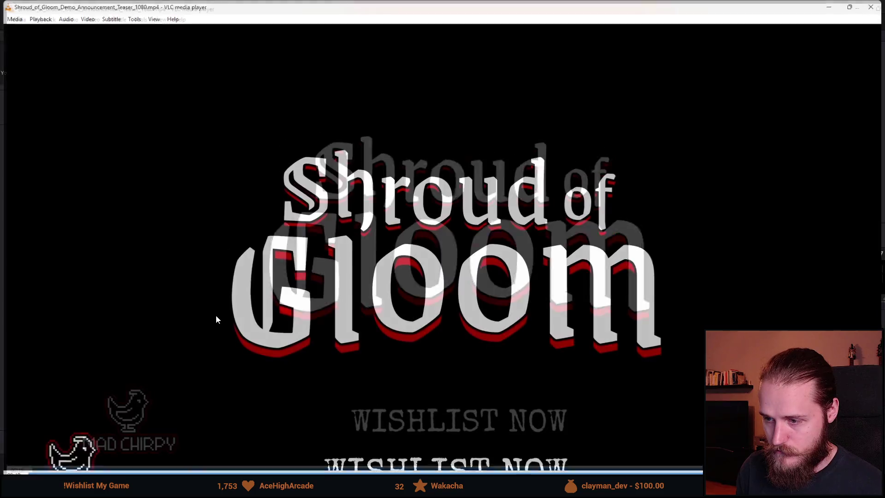
click(871, 7)
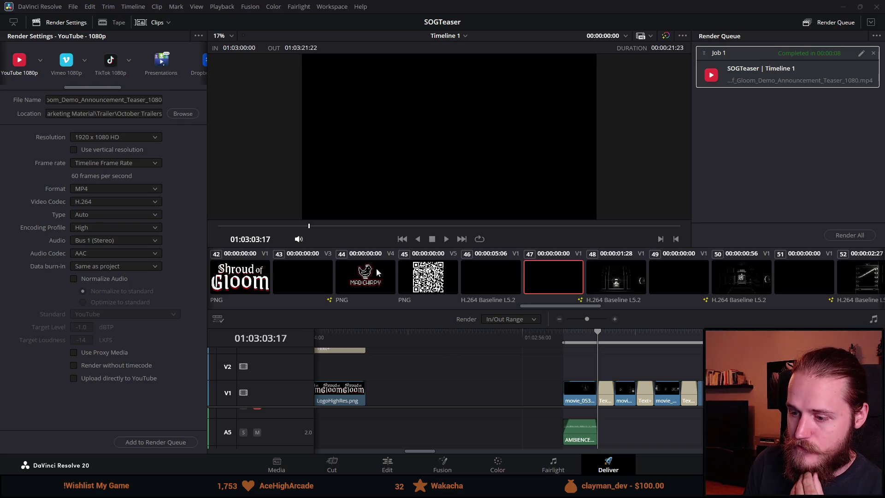
Step: Remove the finished job from the Render Queue, minimise Resolve, and bring the October Trailers window back
click(873, 53)
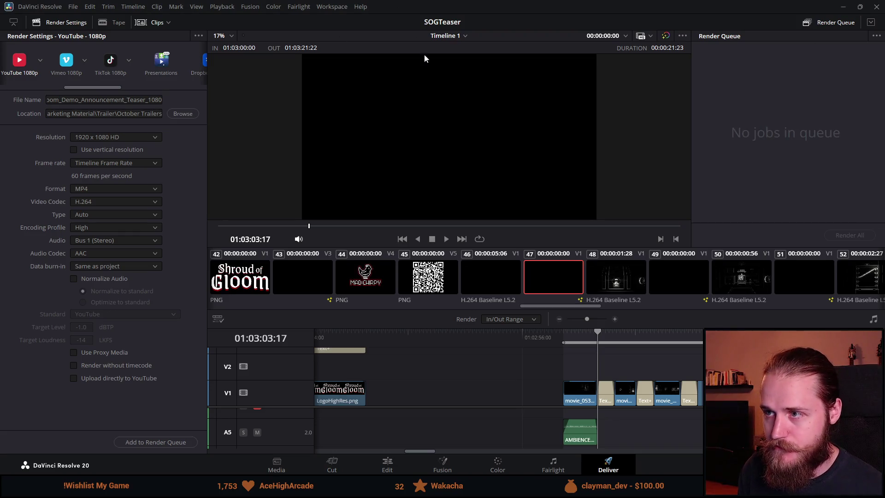
click(398, 464)
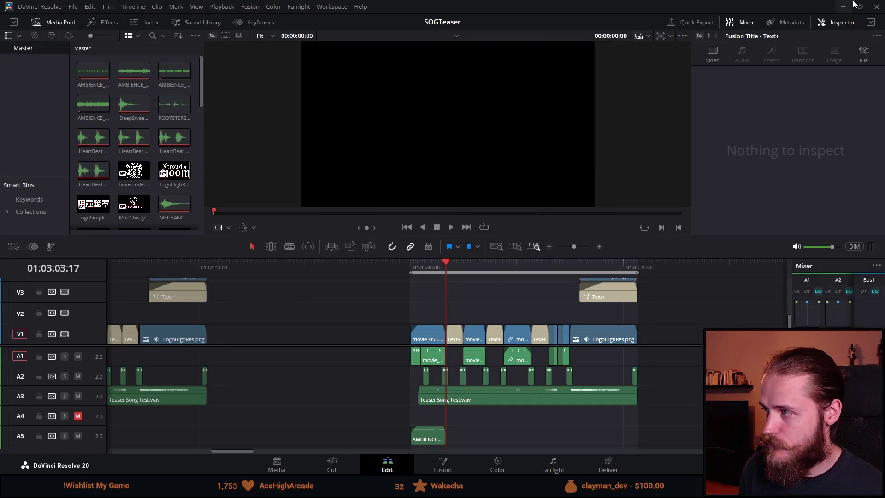
click(868, 11)
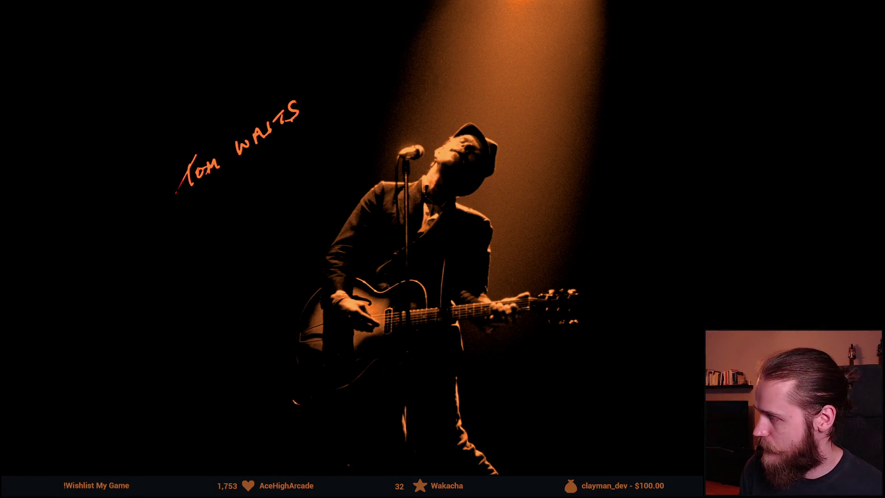
drag(884, 88, 328, 77)
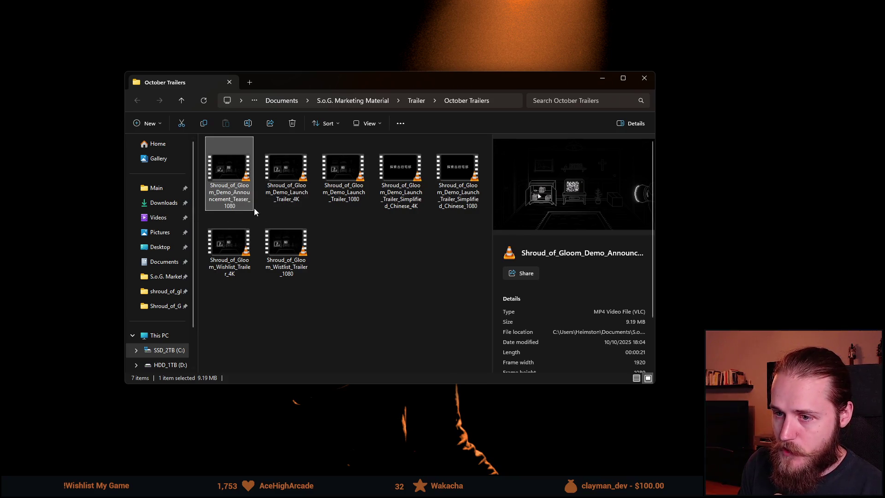
scroll(608, 273, down, 2)
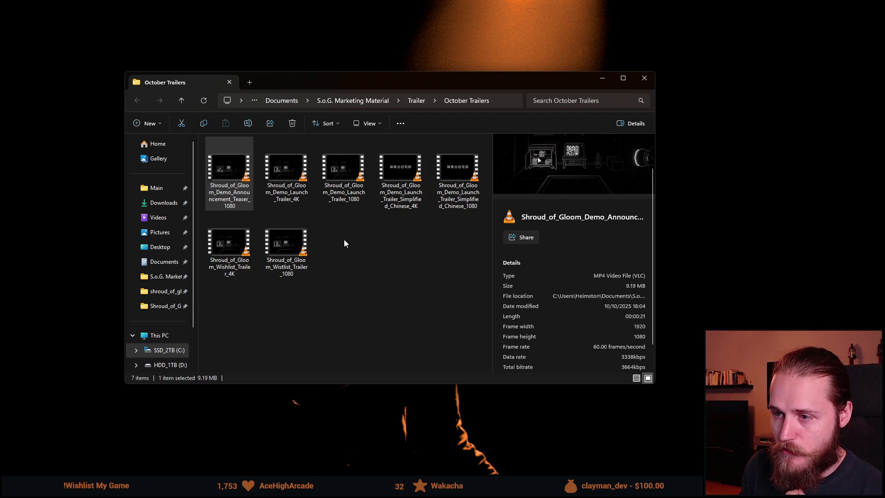
click(342, 183)
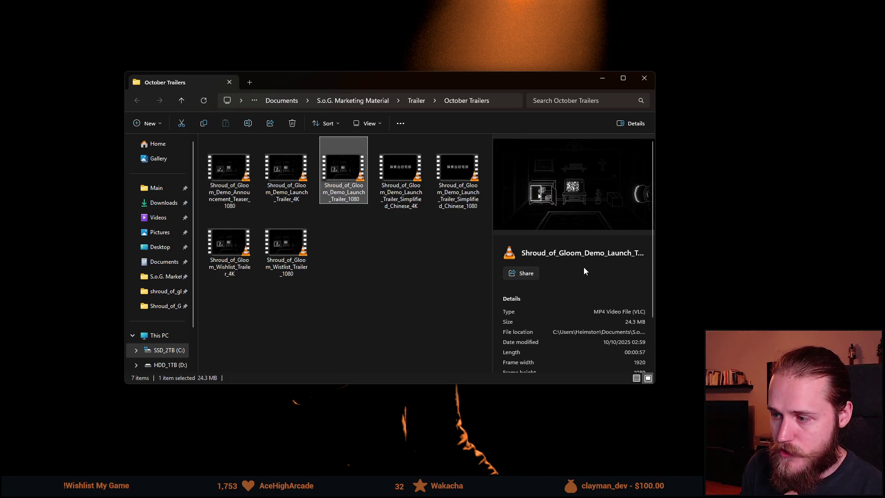
scroll(583, 267, down, 2)
scroll(583, 266, up, 2)
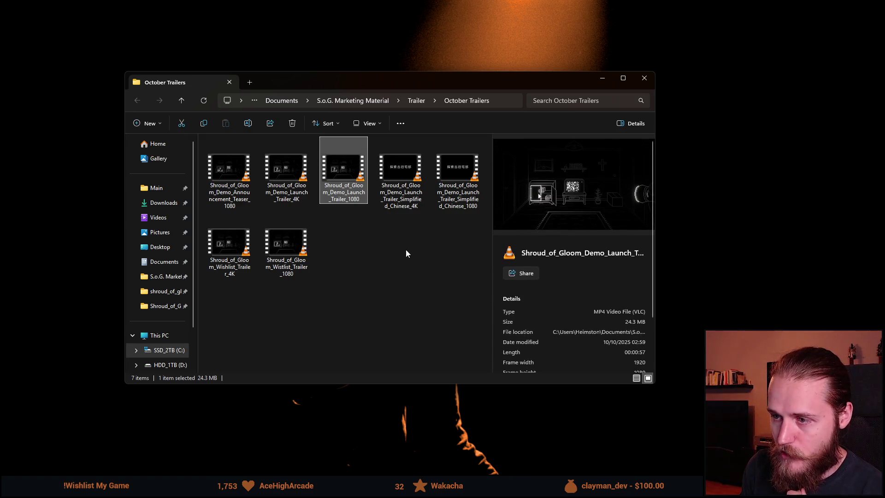
click(406, 203)
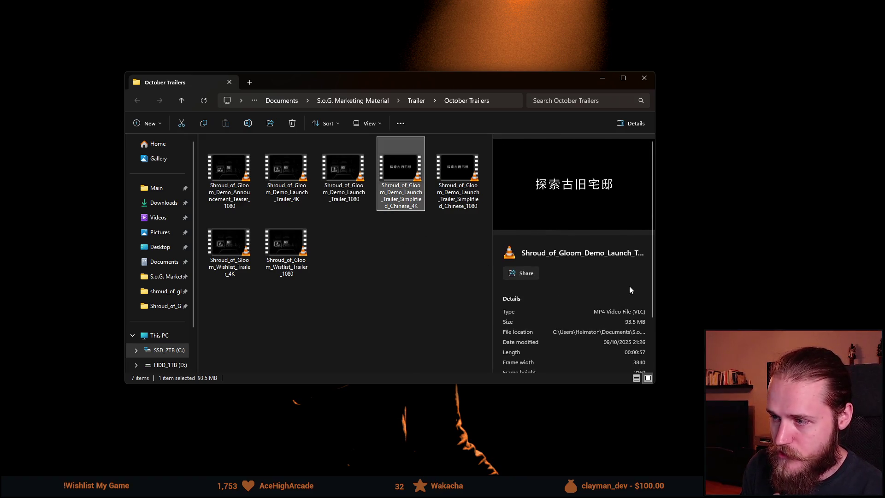
scroll(630, 285, down, 3)
scroll(629, 286, up, 2)
scroll(630, 289, up, 1)
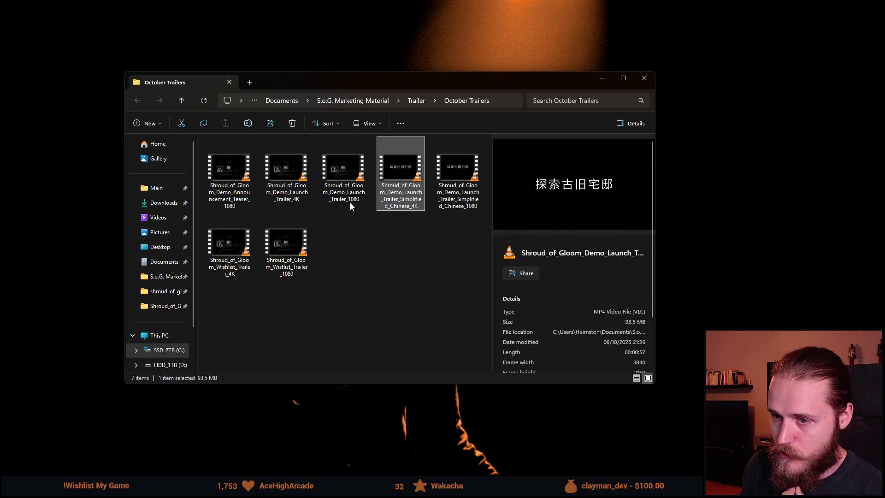
ctrl+click(347, 190)
ctrl+click(228, 182)
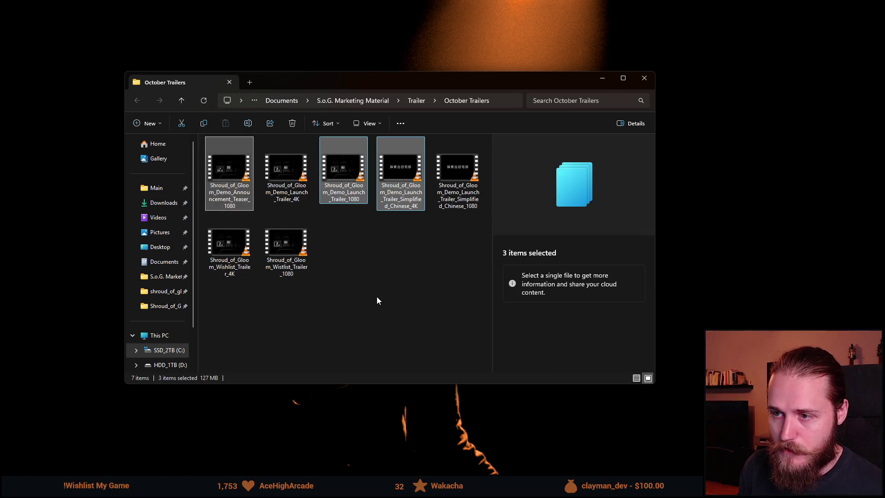
click(376, 259)
click(223, 248)
click(294, 200)
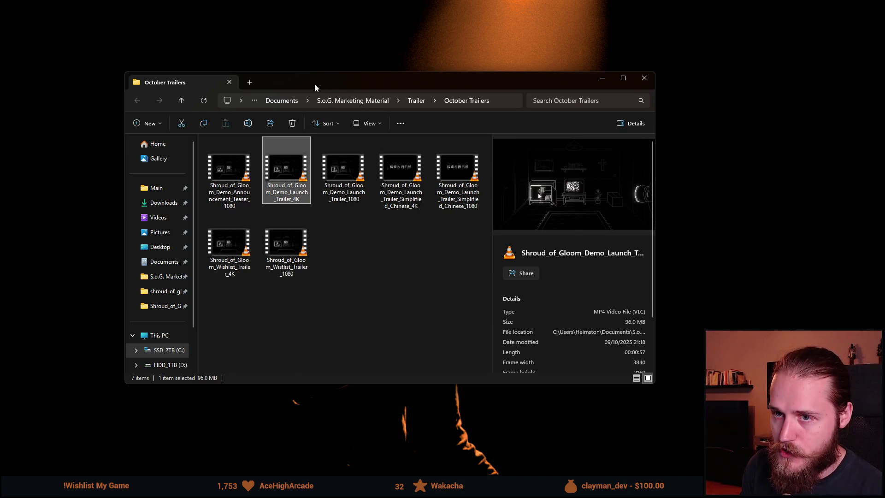
drag(315, 84, 884, 90)
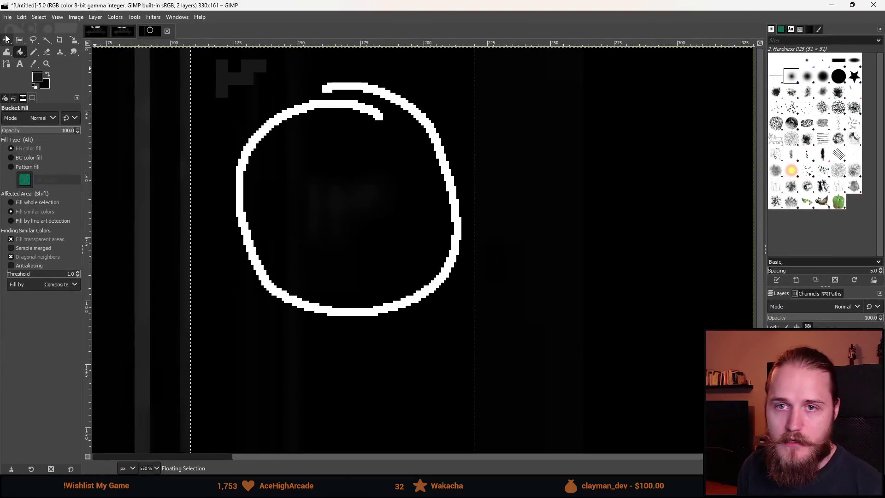
Step: Create a new 1920×1080 image
click(8, 17)
click(21, 31)
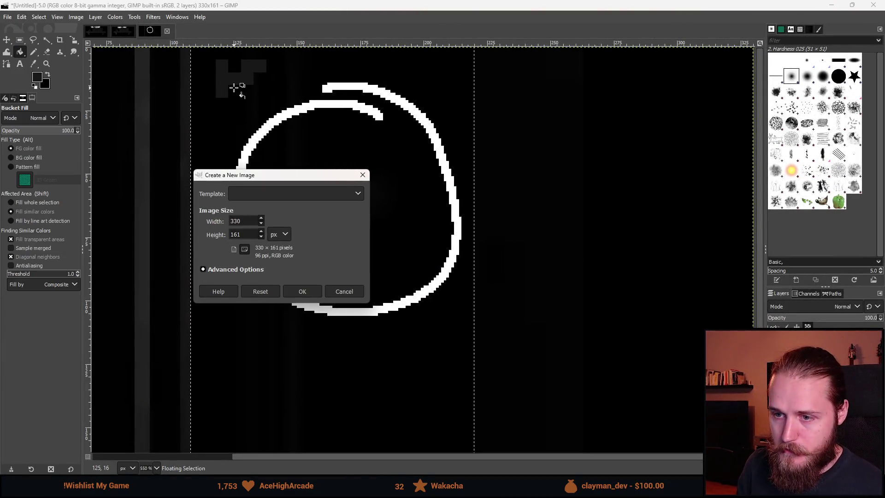
double_click(236, 221)
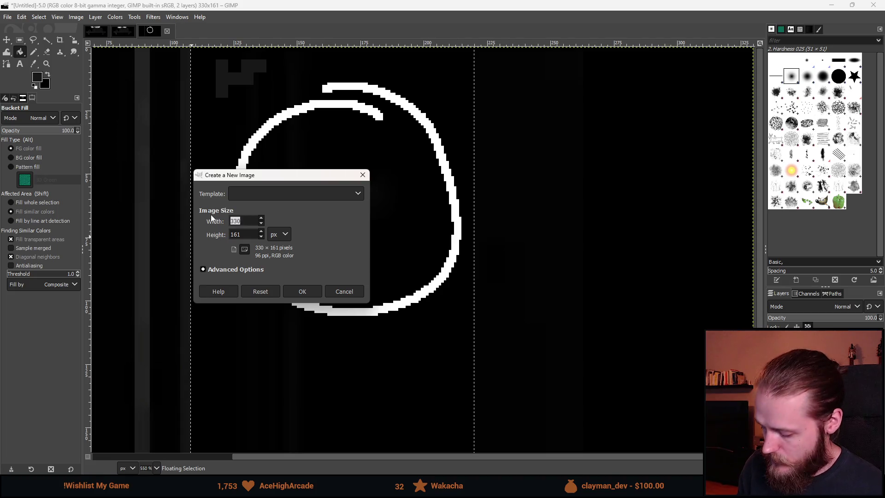
text(1920)
key(Tab)
text(1080)
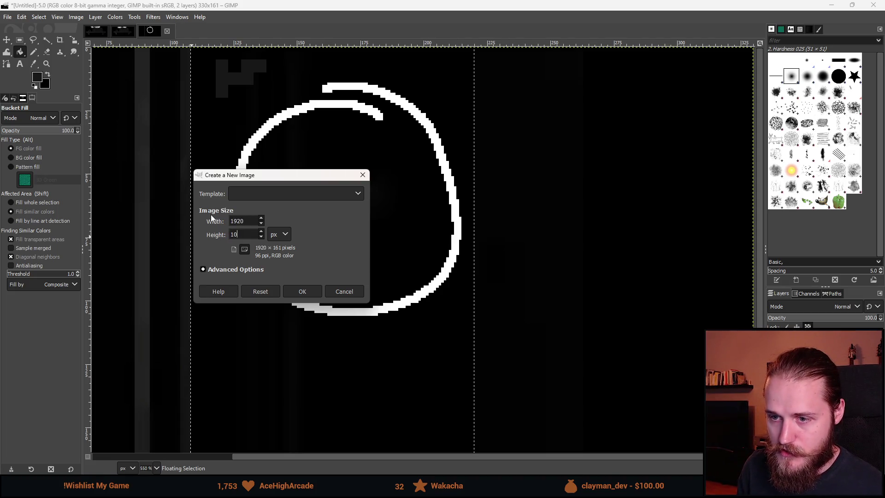
key(Return)
Step: Close the two screenshot images and the untitled scratch drawing, discarding their changes
scroll(346, 213, down, 2)
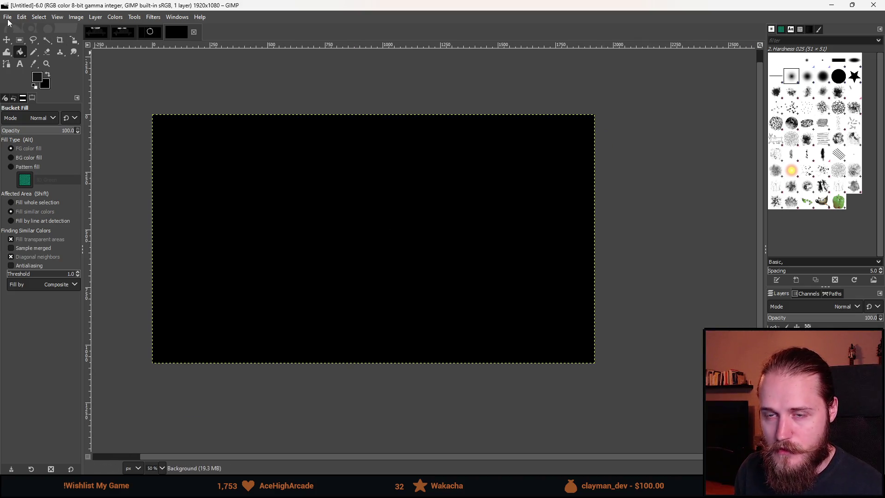
click(105, 33)
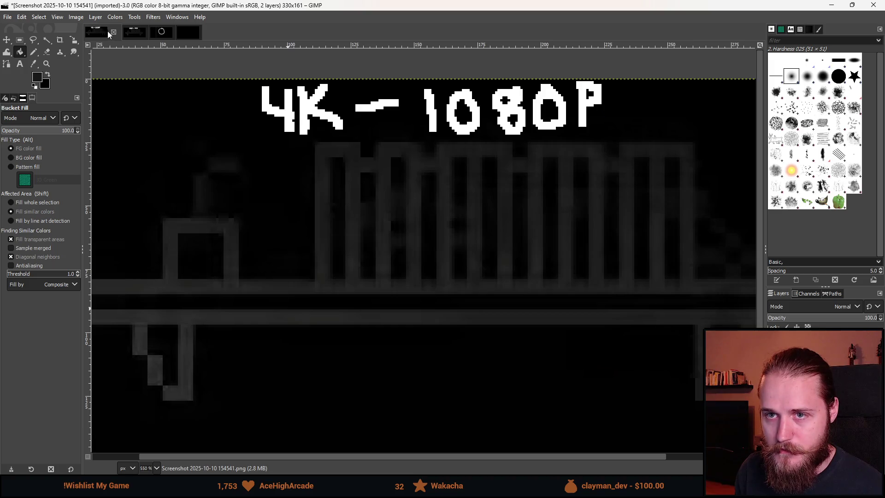
click(113, 32)
click(457, 295)
click(113, 32)
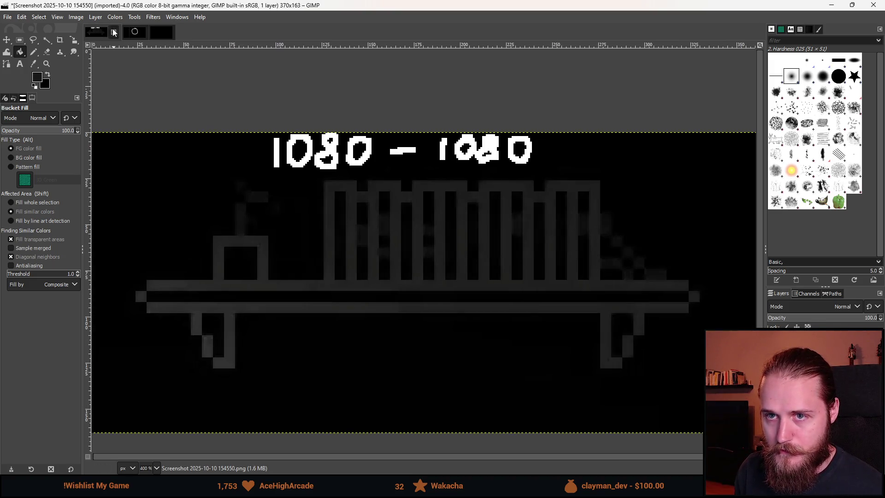
click(456, 294)
click(114, 32)
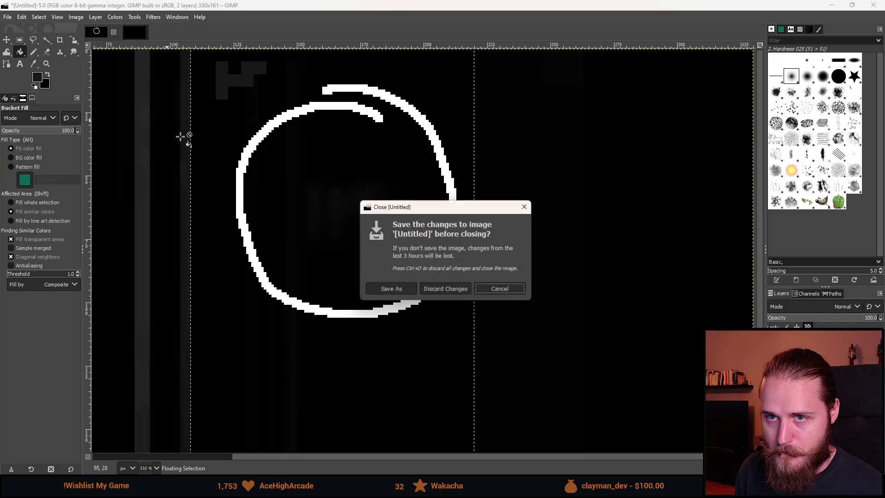
click(456, 291)
Step: Browse into the Steam Assets folder, previewing Background.png and Border.png
scroll(376, 236, down, 2)
scroll(374, 235, up, 2)
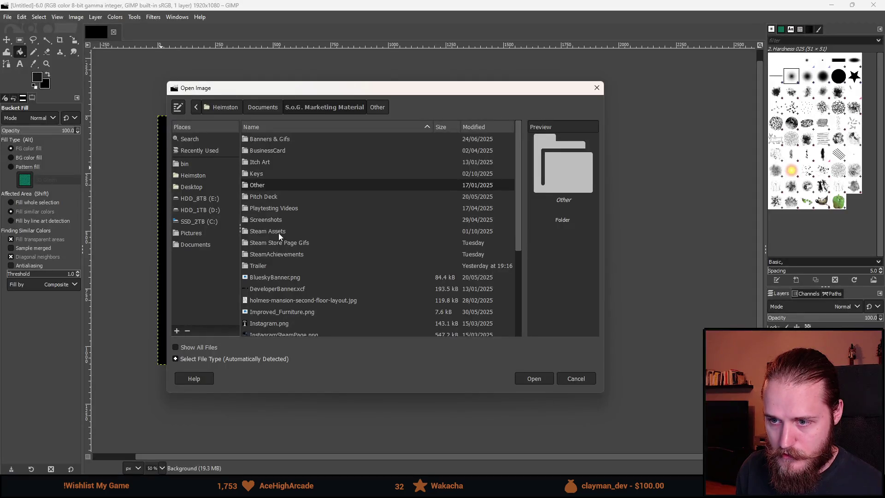
double_click(279, 233)
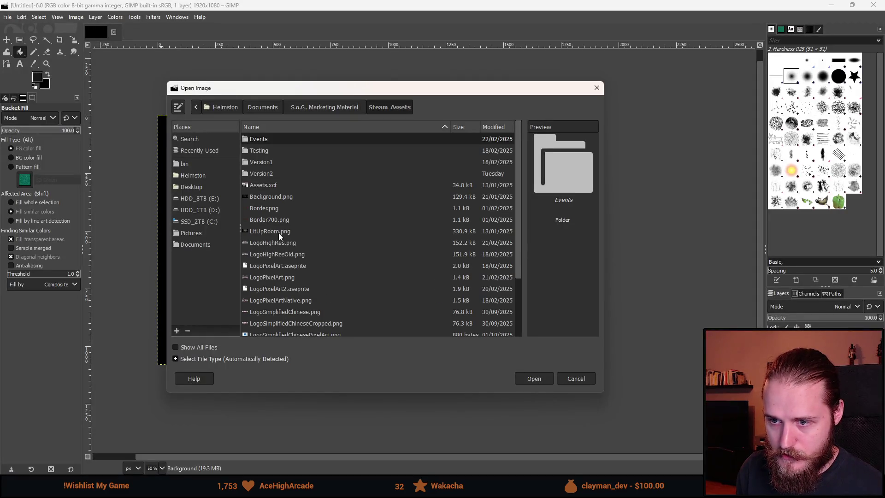
scroll(277, 200, down, 1)
click(266, 169)
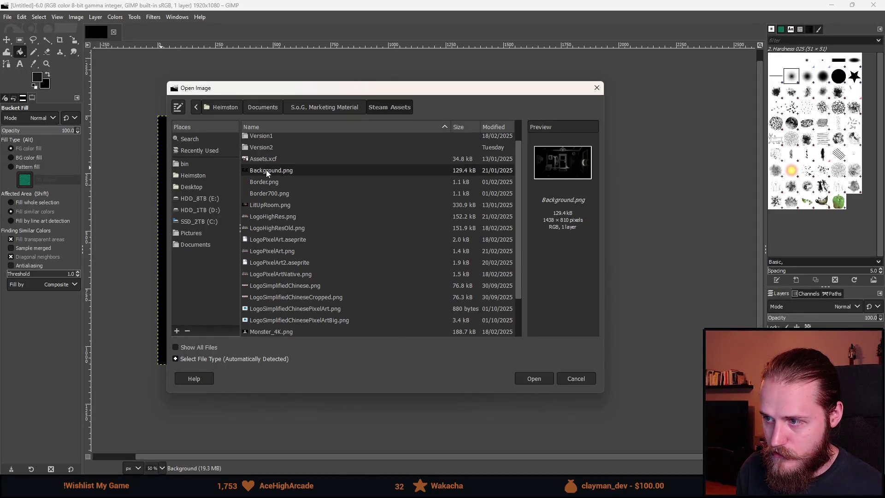
click(264, 182)
scroll(272, 206, down, 1)
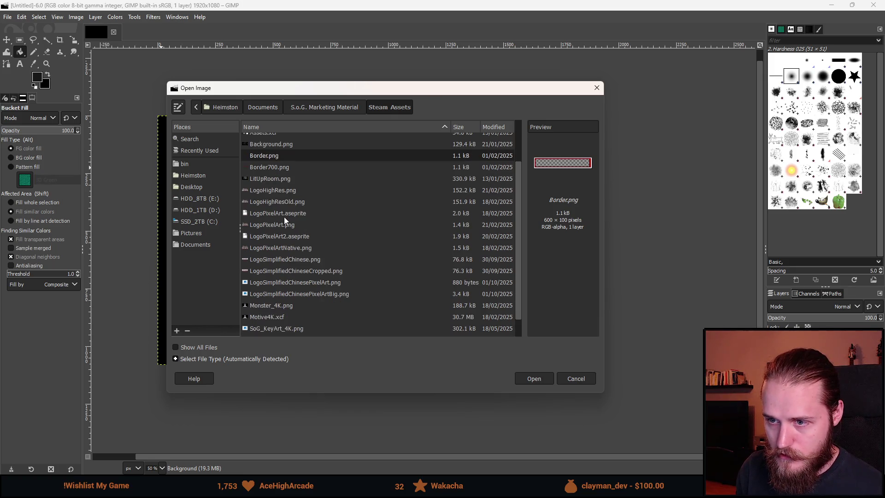
Step: Select LogoHighRes.png, LogoSimplifiedChinese.png and Monster_4K.png and open them
click(278, 190)
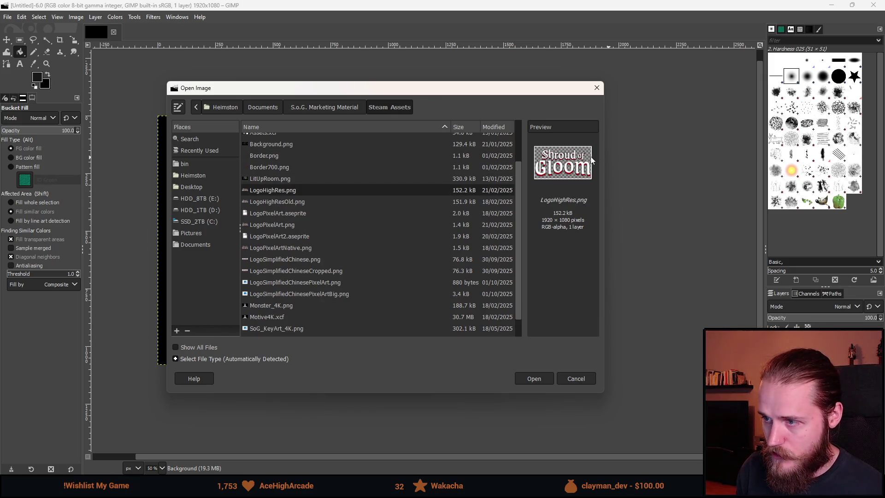
click(278, 259)
scroll(314, 258, down, 1)
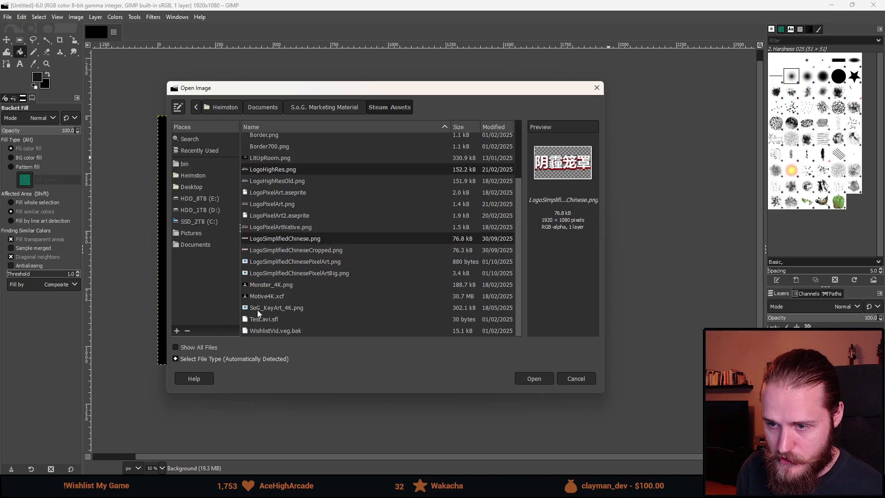
click(278, 287)
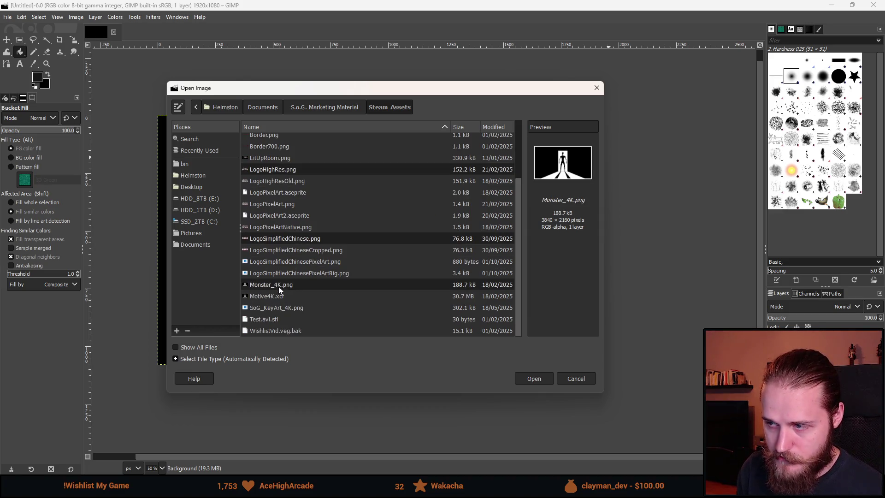
click(289, 308)
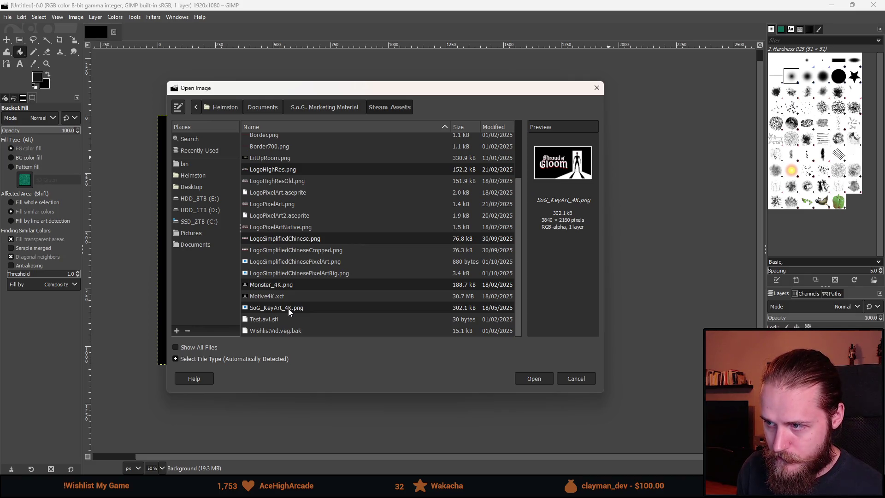
scroll(299, 252, up, 3)
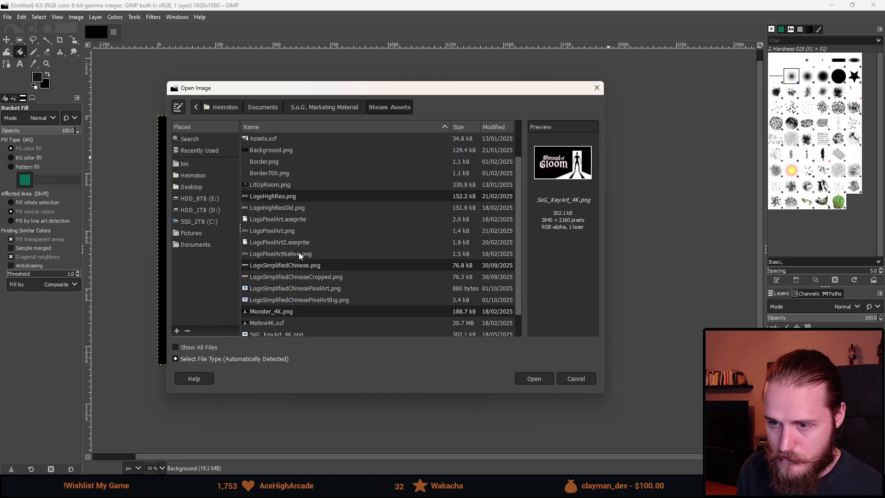
click(530, 379)
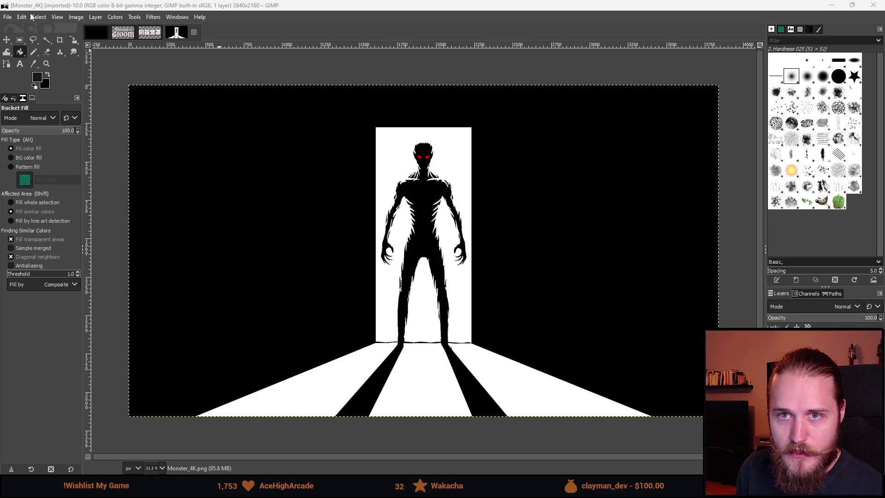
Step: In the Open Image dialog, go to S.o.G. Marketing Material > Screenshots > New
click(7, 18)
click(22, 53)
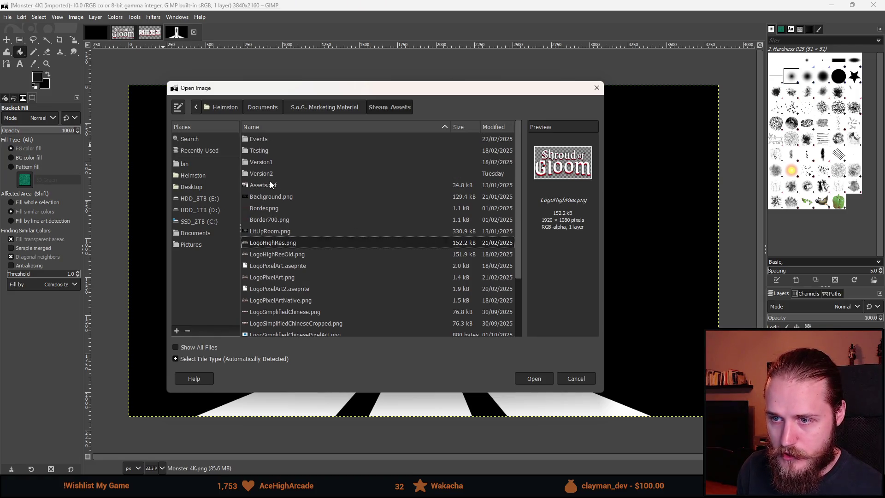
click(344, 109)
double_click(275, 219)
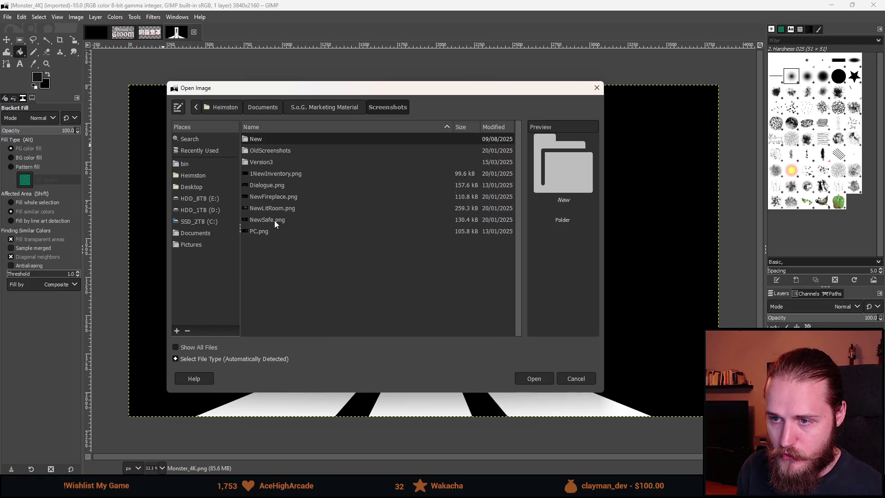
double_click(265, 139)
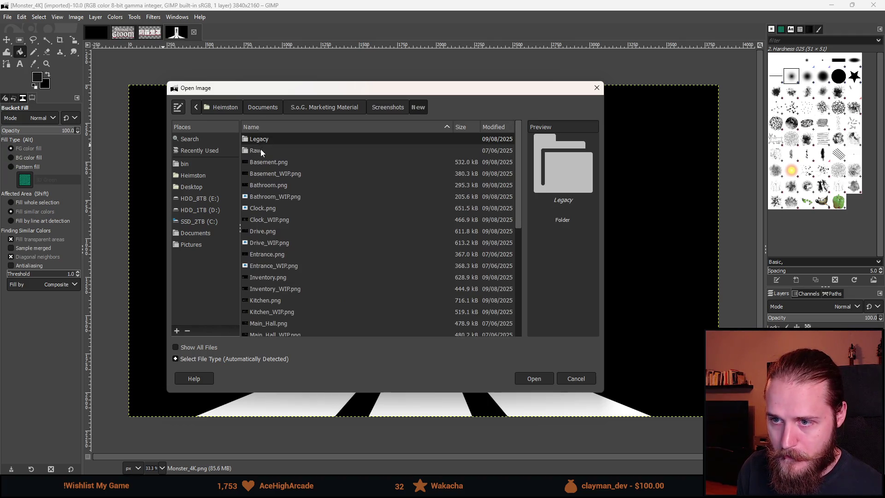
scroll(293, 195, down, 1)
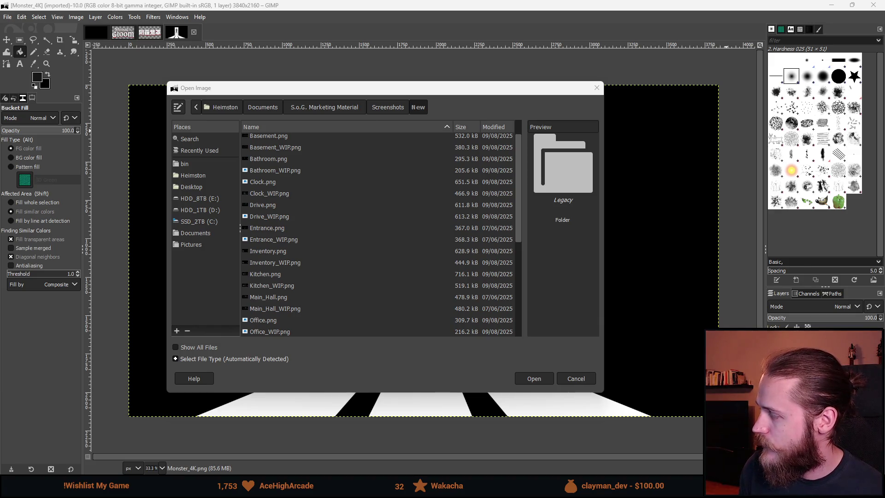
key(ctrl+plus)
key(ctrl+plus)
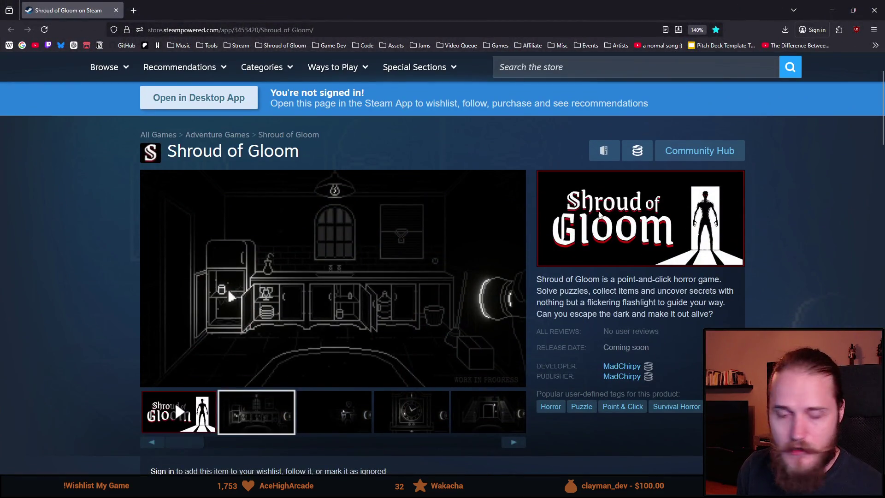
Step: Enlarge the third, kitchen, clock and staircase screenshots from the gallery thumbnails
scroll(413, 306, down, 2)
click(318, 353)
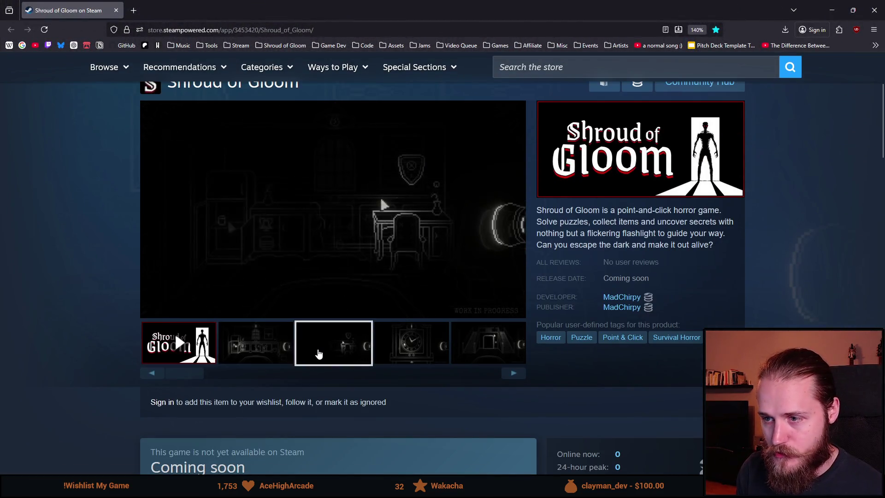
click(271, 352)
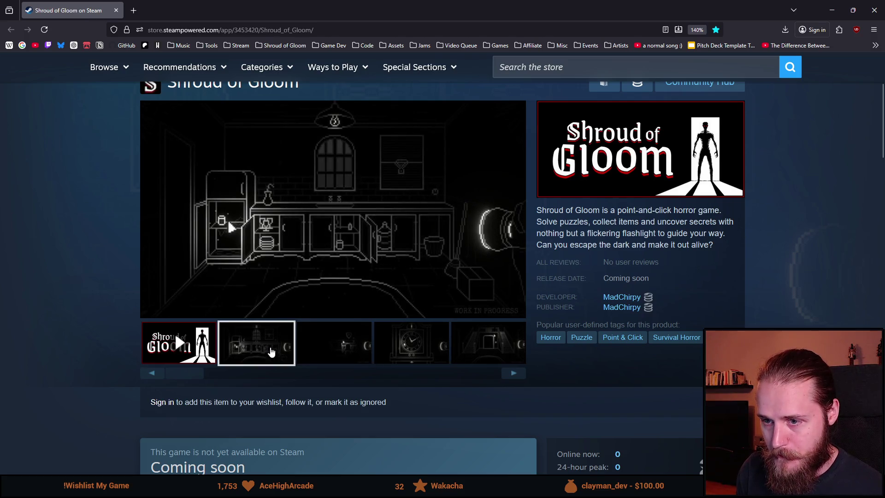
click(320, 356)
click(395, 351)
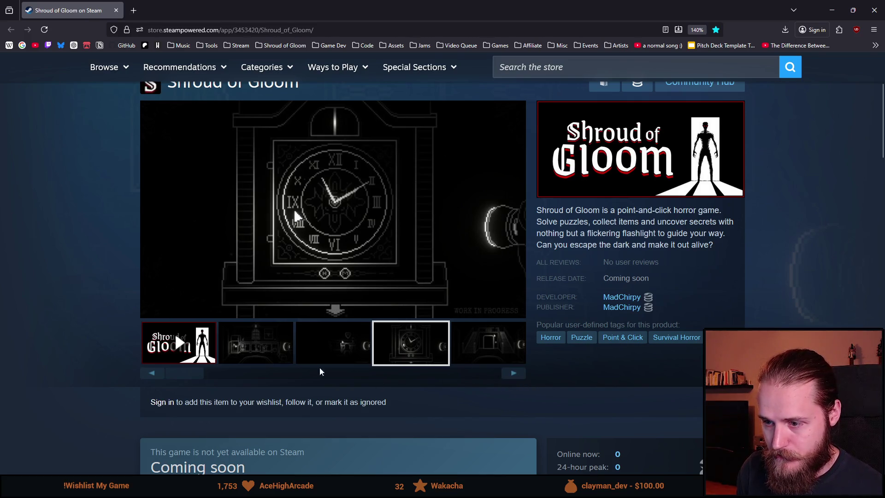
click(272, 345)
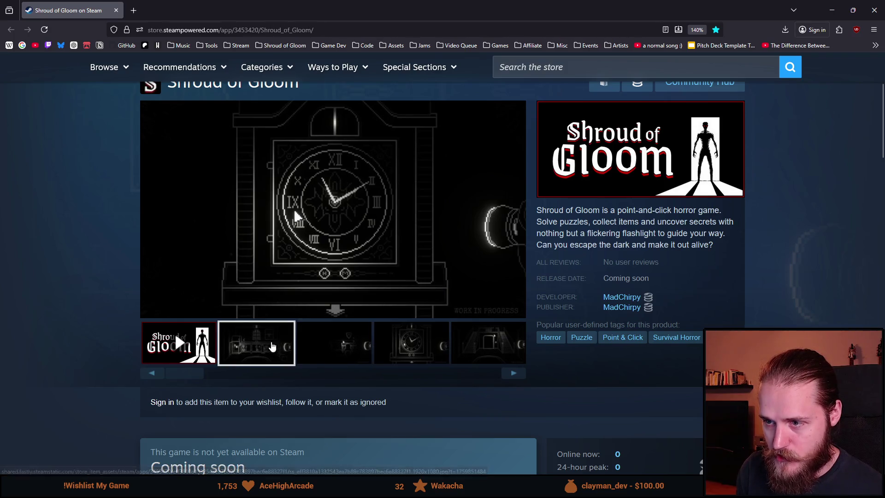
click(479, 360)
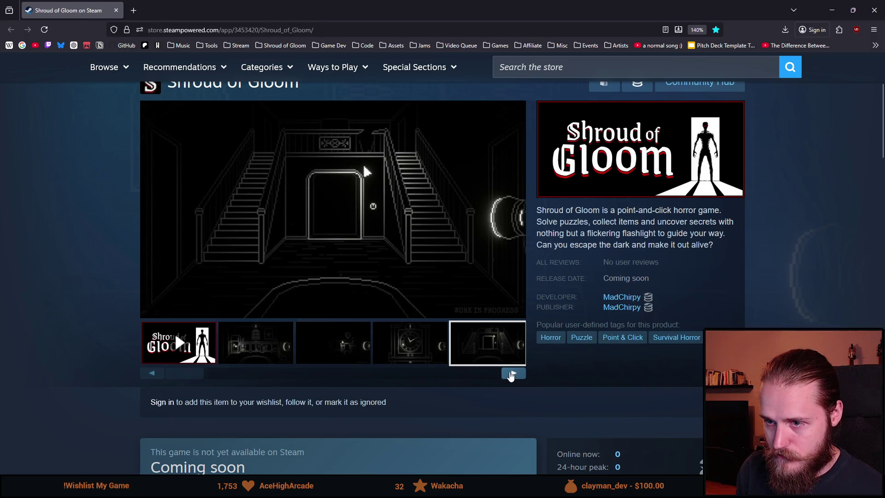
Step: Step through the rest of the gallery, including basement, static TV, keypad and inventory shots, back to the start
click(511, 376)
click(511, 376)
click(511, 375)
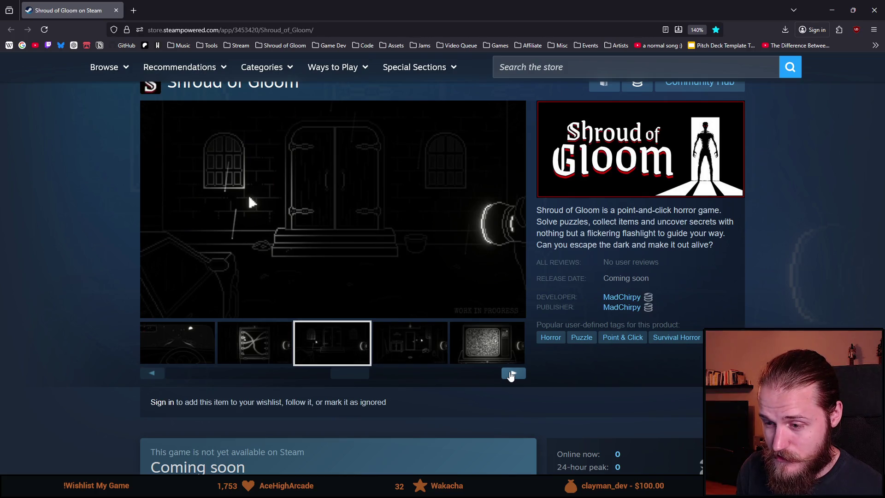
click(511, 375)
click(511, 374)
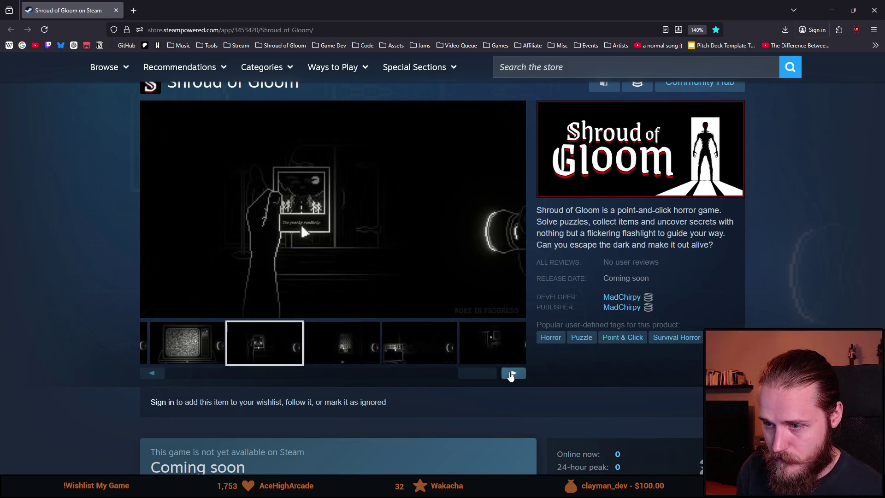
click(169, 346)
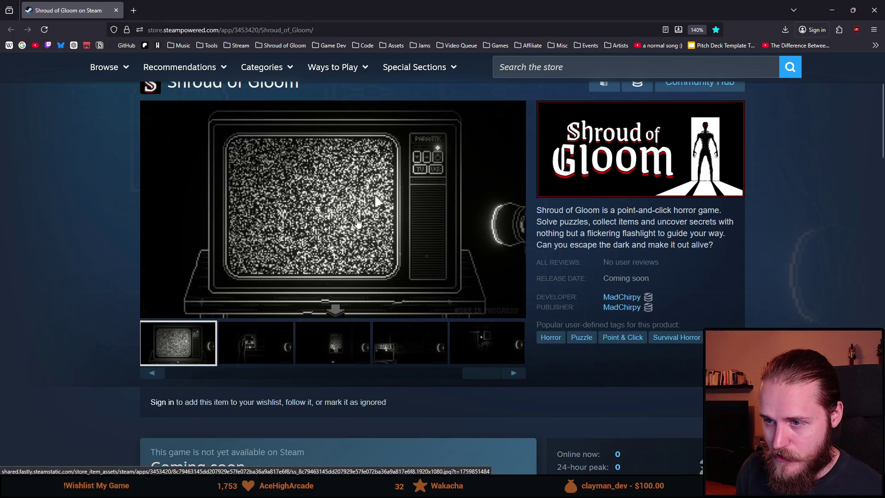
click(512, 375)
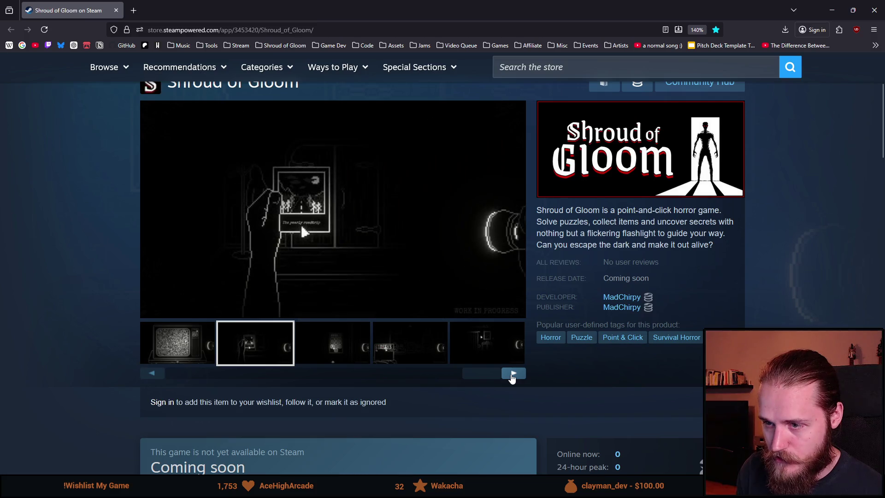
click(512, 376)
click(512, 376)
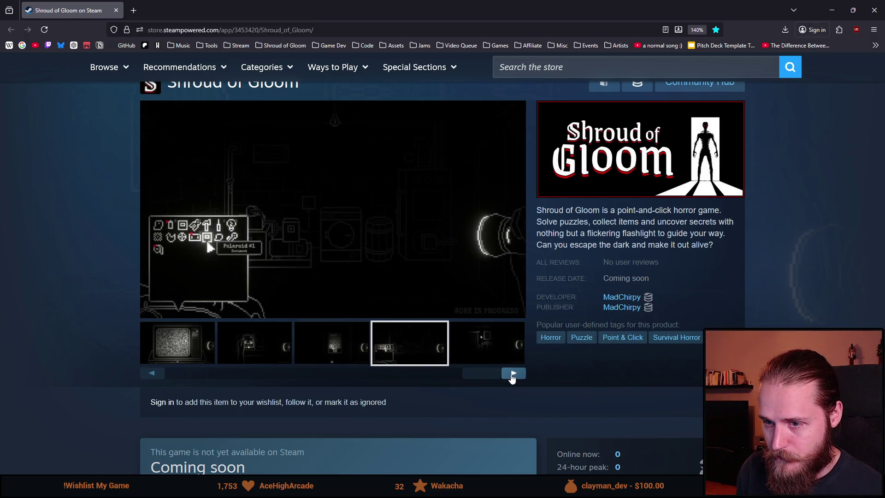
click(512, 376)
click(510, 377)
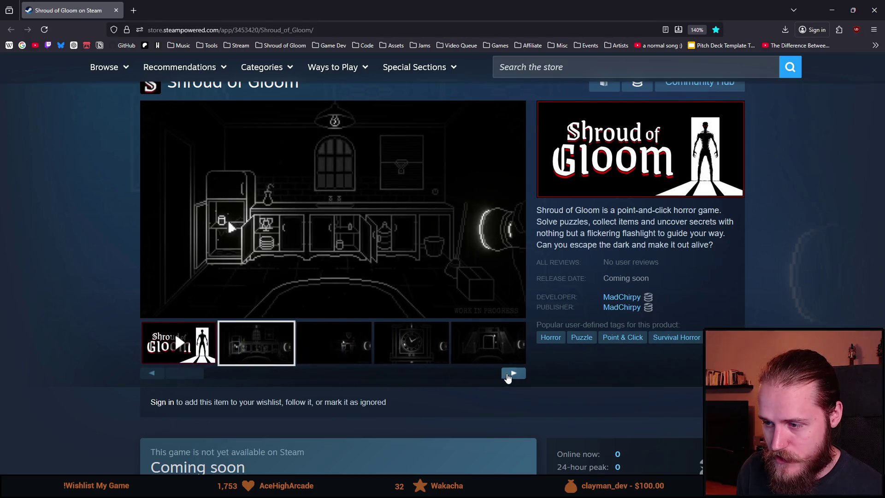
Step: Scroll down the store page and open the Shroud of Gloom Demo page
scroll(513, 184, down, 5)
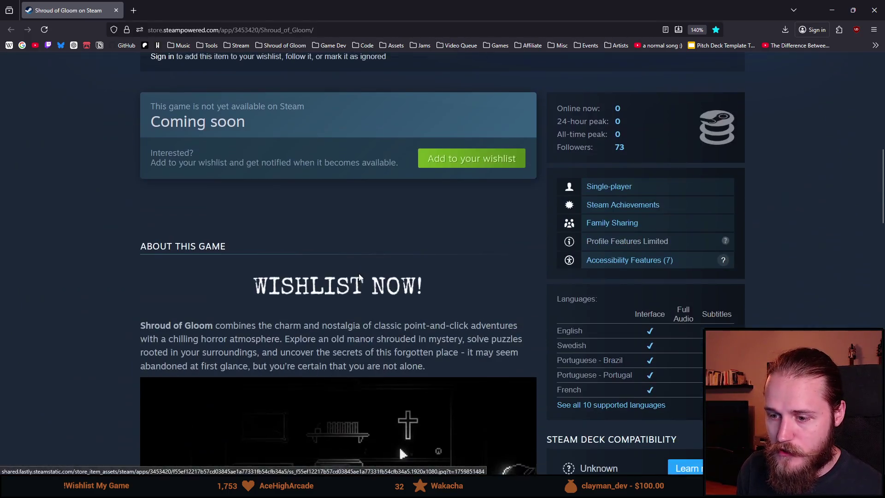
scroll(244, 286, up, 7)
scroll(474, 471, down, 3)
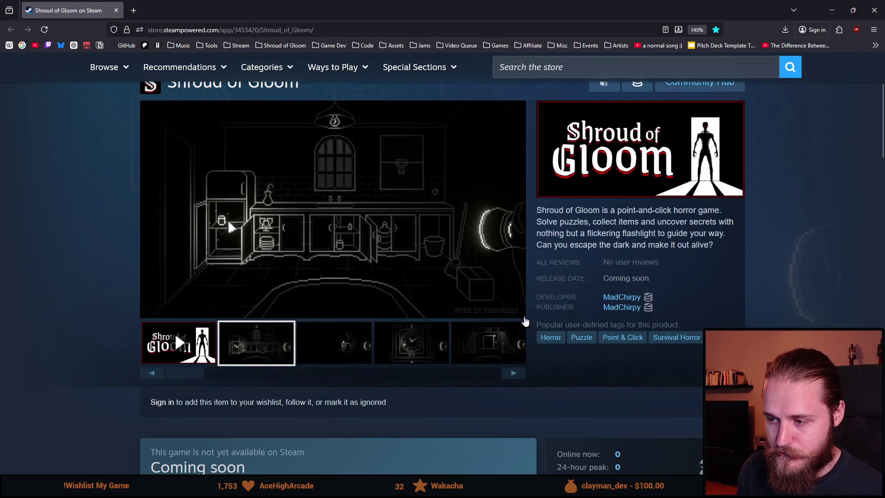
scroll(303, 278, down, 20)
scroll(298, 274, up, 8)
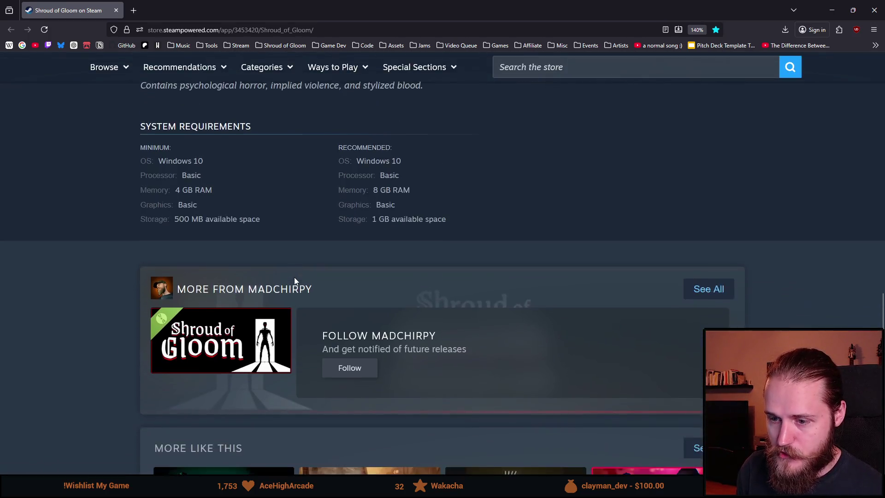
scroll(294, 279, down, 2)
click(246, 219)
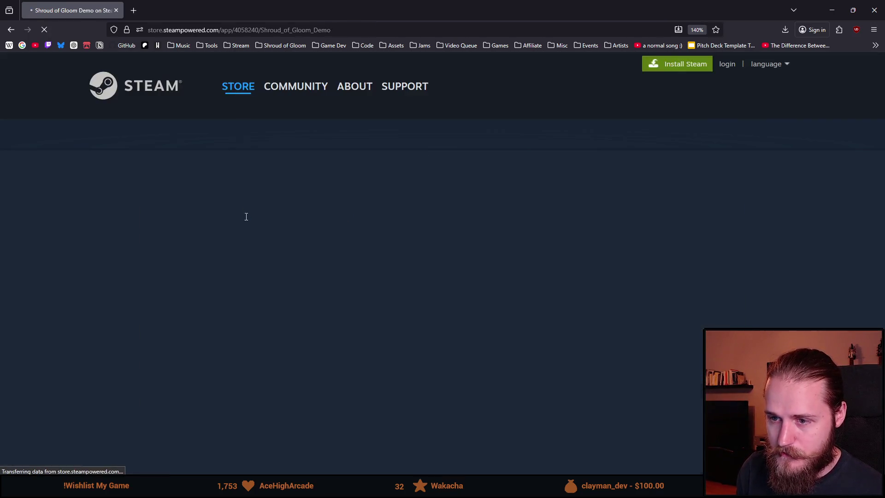
scroll(302, 286, down, 4)
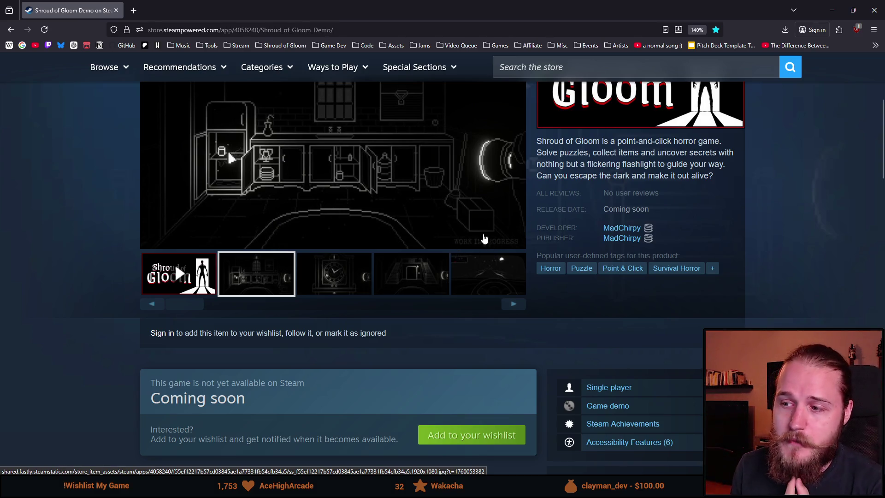
scroll(524, 175, down, 2)
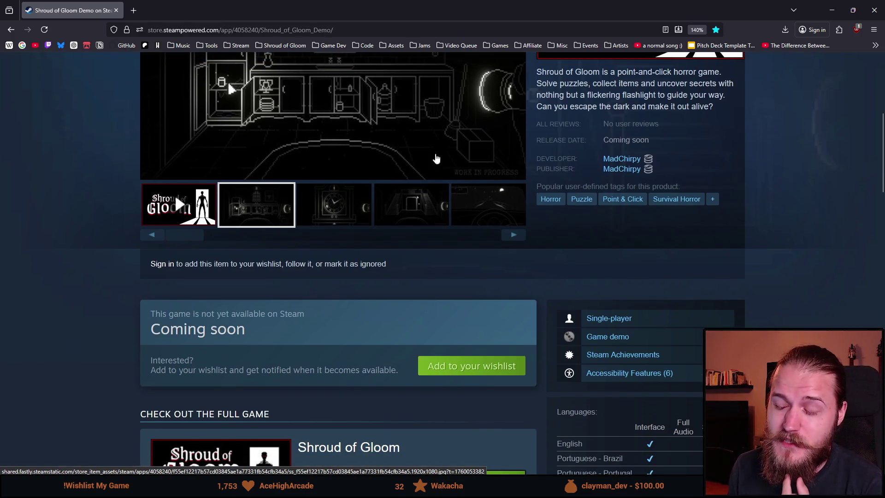
scroll(431, 240, up, 4)
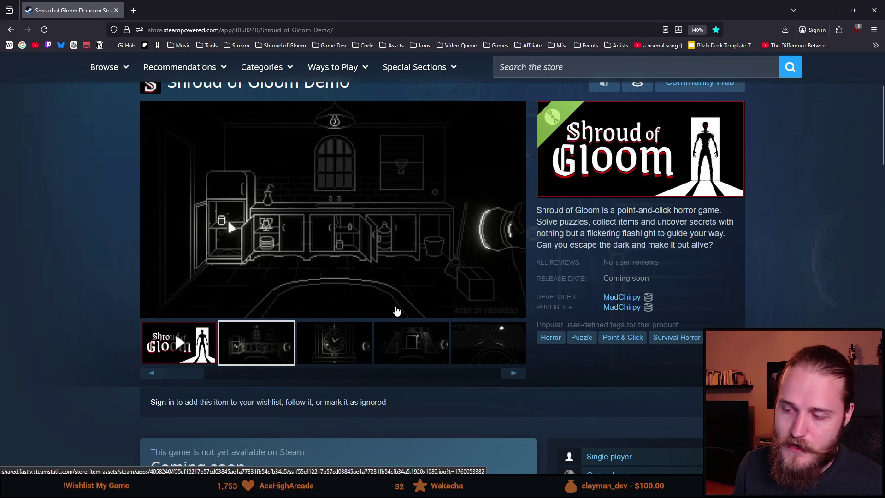
click(346, 339)
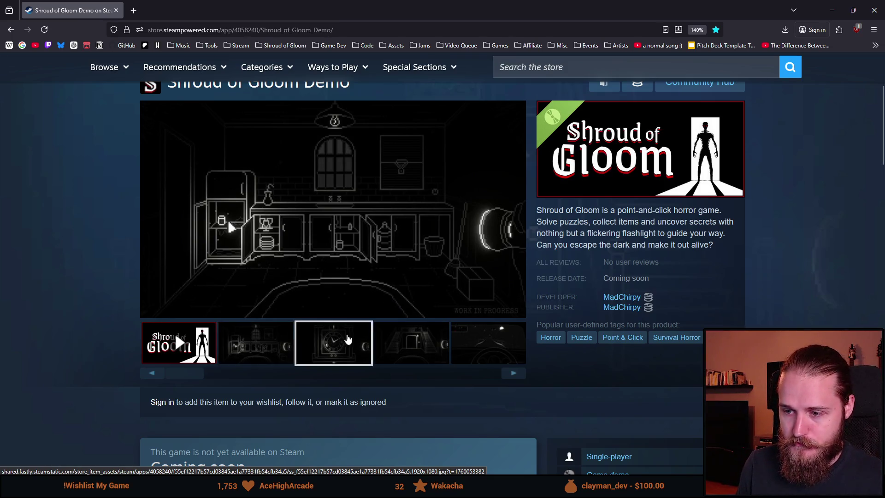
click(412, 352)
click(486, 362)
click(509, 376)
click(509, 377)
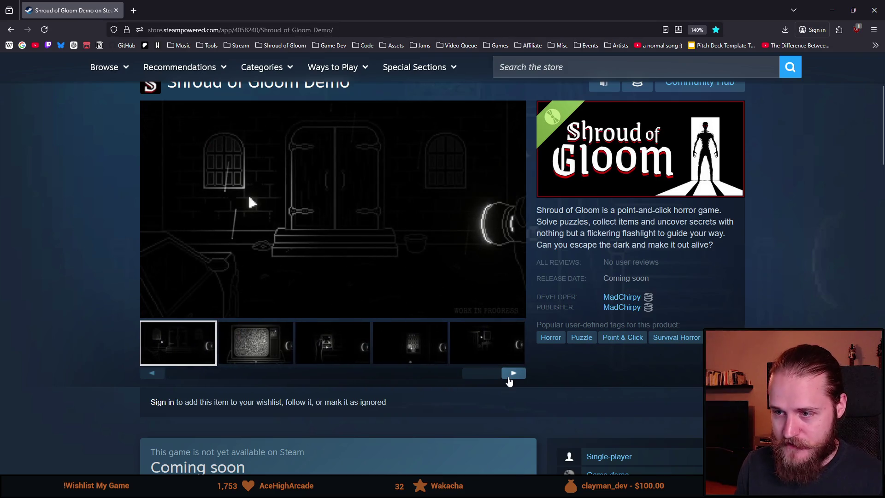
click(510, 377)
click(510, 377)
click(510, 377)
click(509, 377)
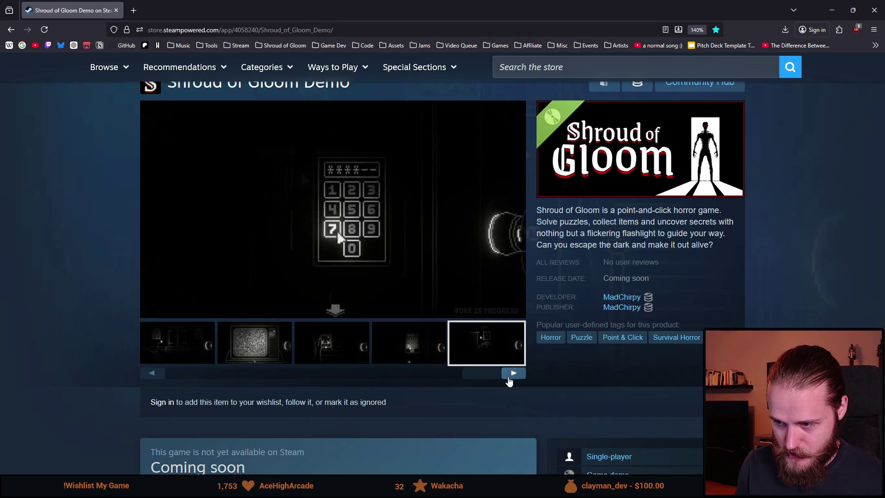
click(510, 377)
click(509, 378)
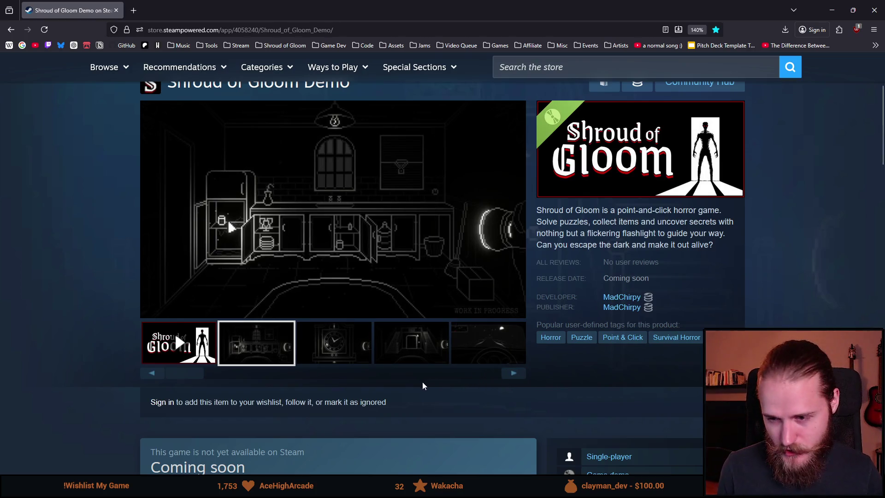
key(alt+Left)
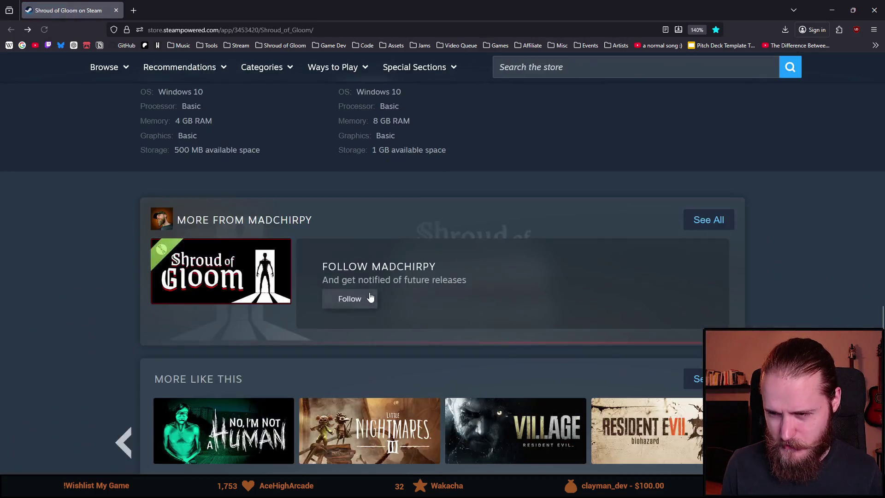
scroll(360, 318, up, 3)
scroll(492, 276, down, 6)
scroll(475, 373, up, 4)
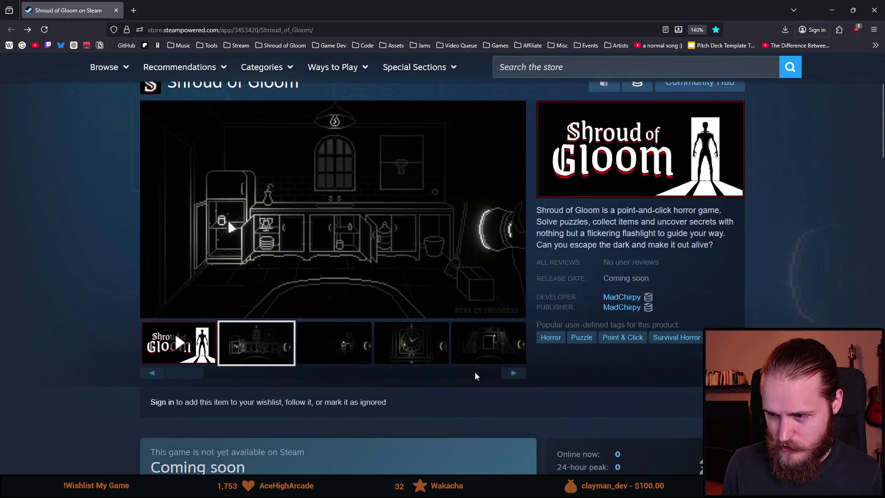
click(513, 373)
click(514, 373)
click(514, 374)
click(514, 374)
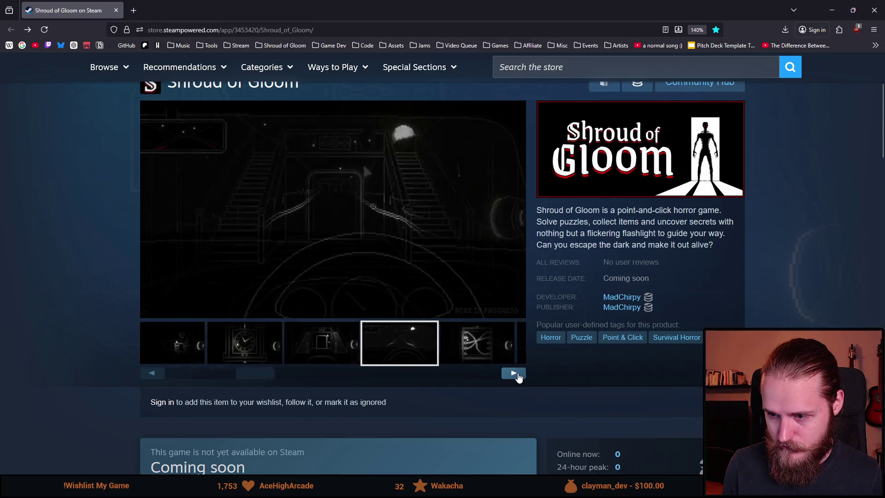
click(514, 373)
click(518, 376)
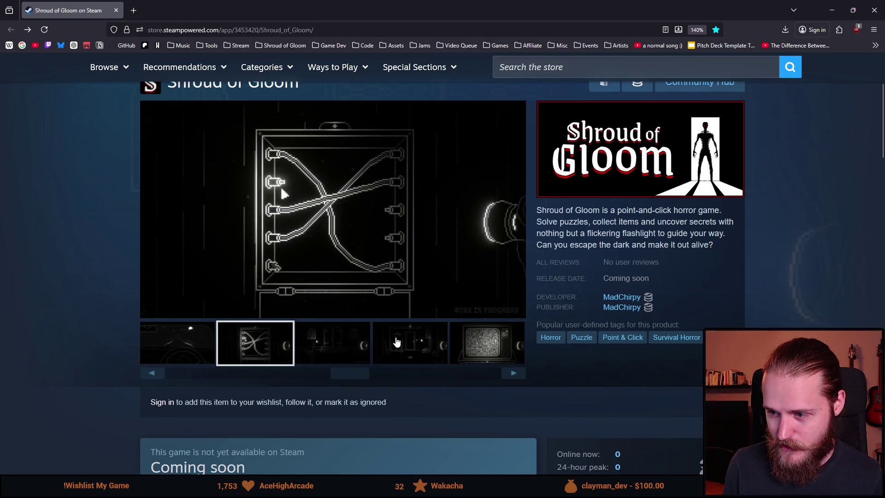
click(397, 342)
click(509, 372)
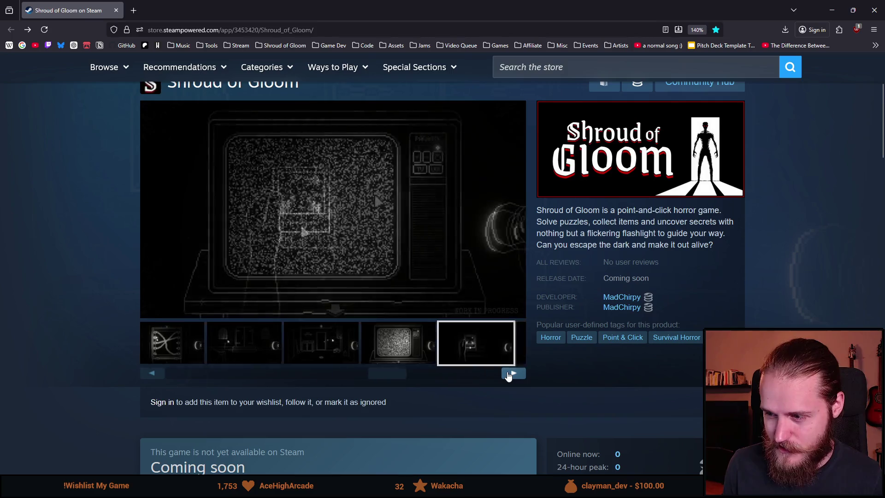
click(509, 374)
click(508, 374)
click(509, 373)
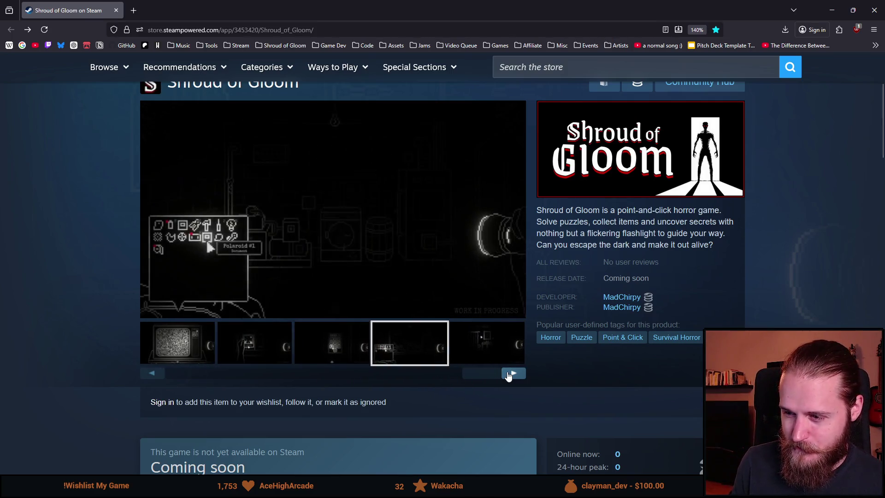
click(509, 373)
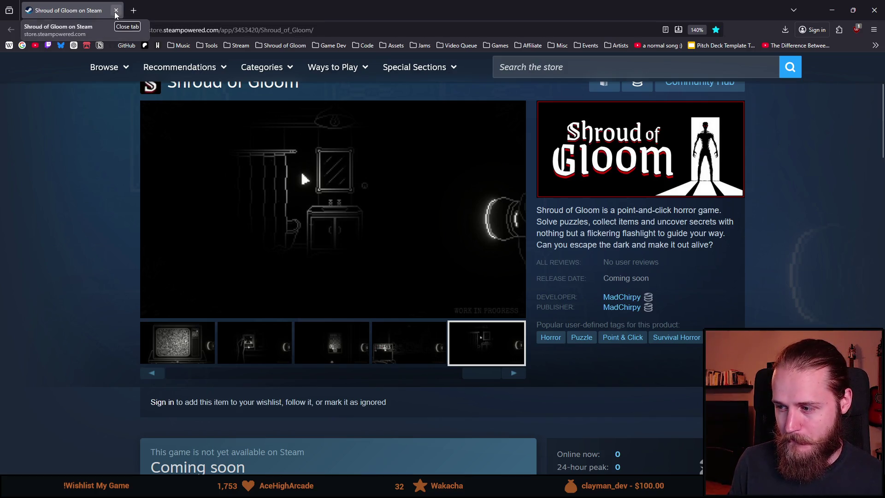
scroll(152, 174, down, 3)
scroll(146, 168, up, 5)
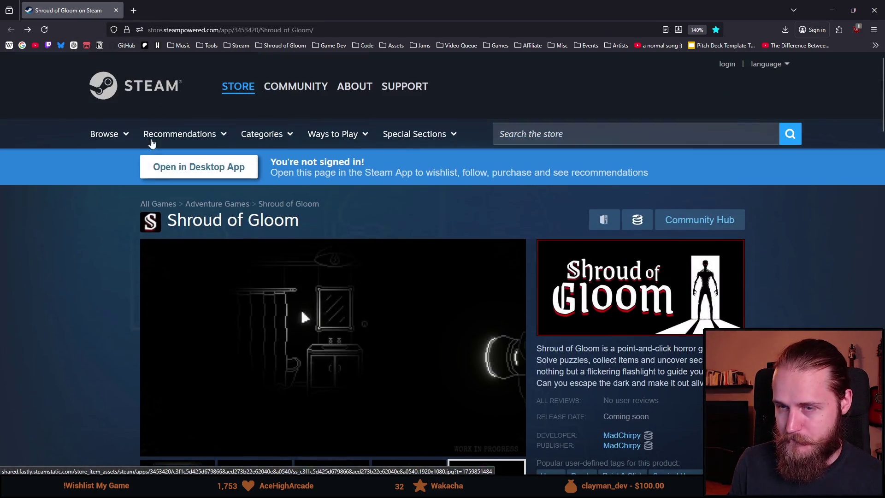
click(116, 10)
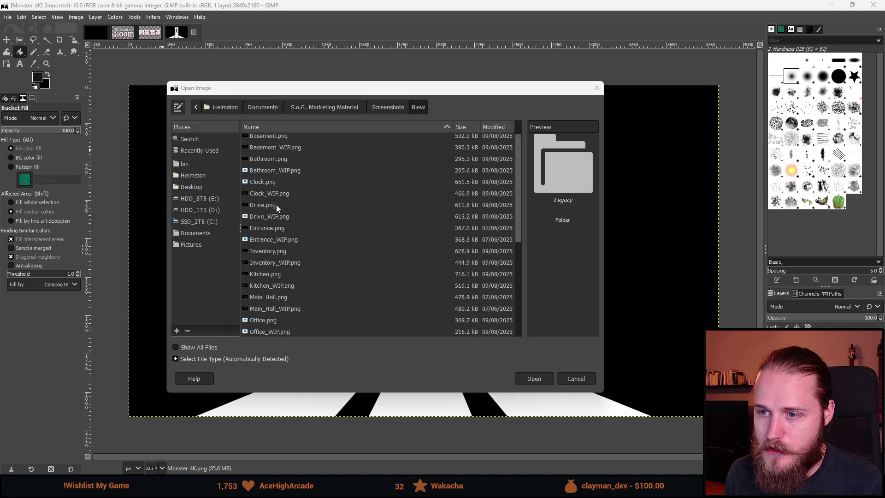
Step: Preview the Bathroom, Basement, Inventory, Kitchen and Main_Hall screenshots
click(268, 158)
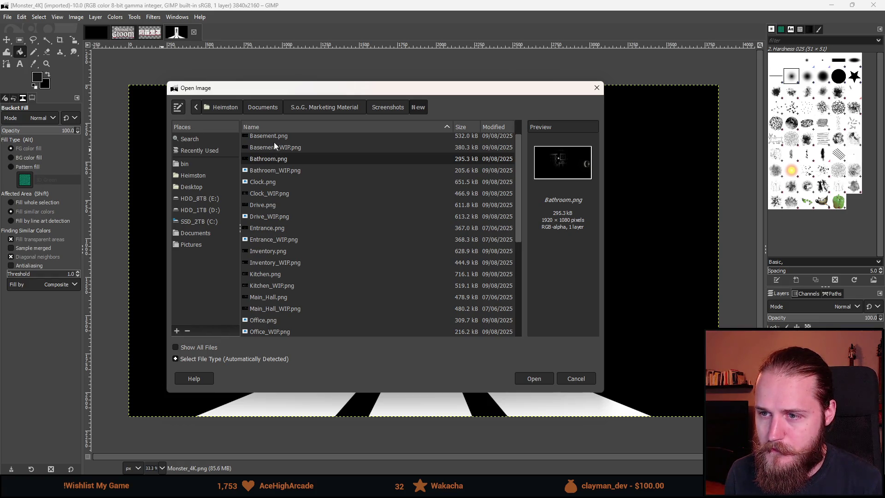
click(276, 136)
click(282, 255)
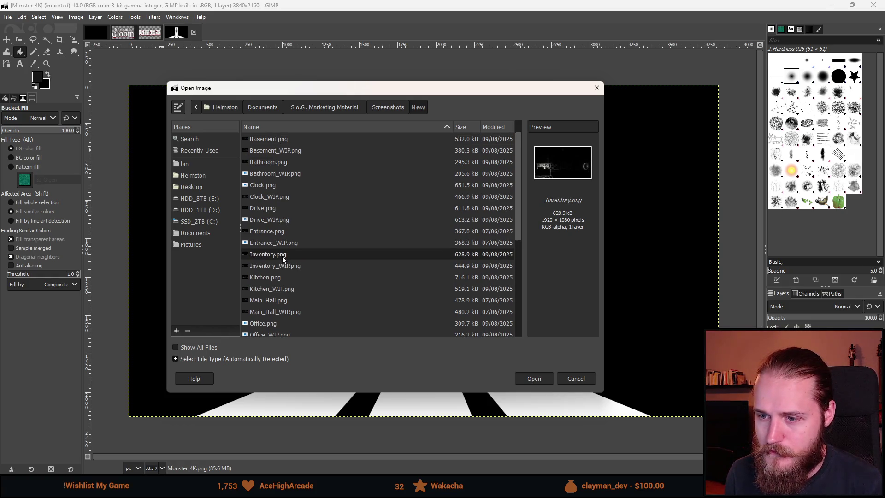
click(272, 252)
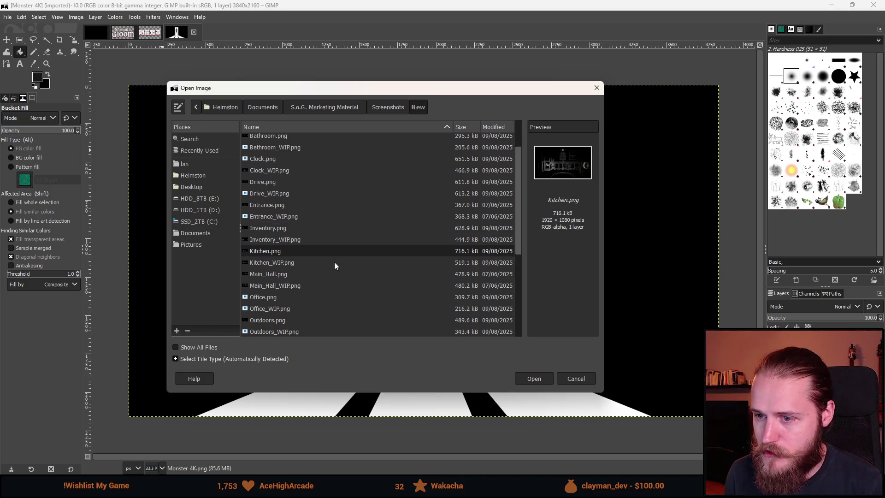
scroll(283, 259, down, 1)
click(279, 249)
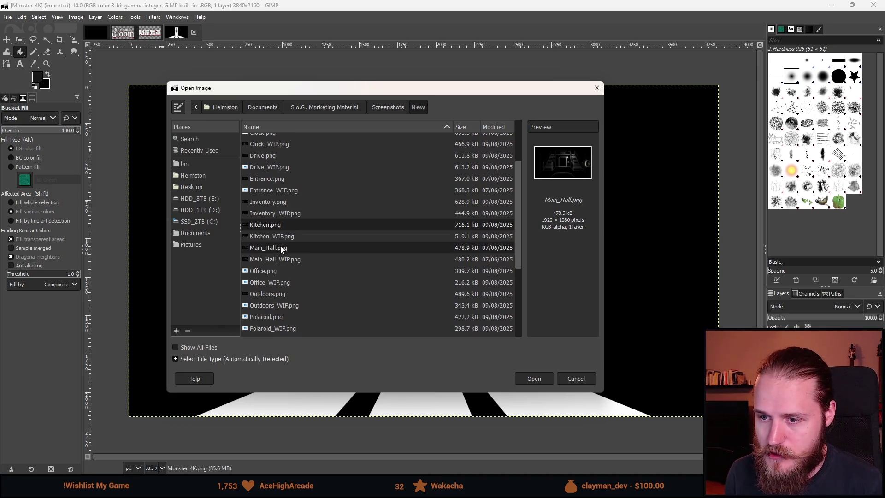
Step: Preview the Outdoors, Upper_Main_Hall and Windows screenshots, then open Outdoors.png
scroll(365, 277, down, 1)
click(279, 270)
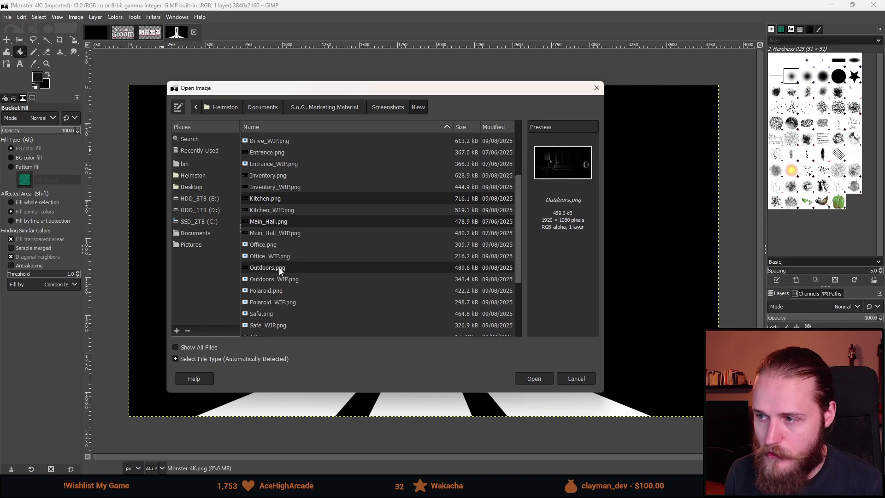
scroll(279, 271, down, 1)
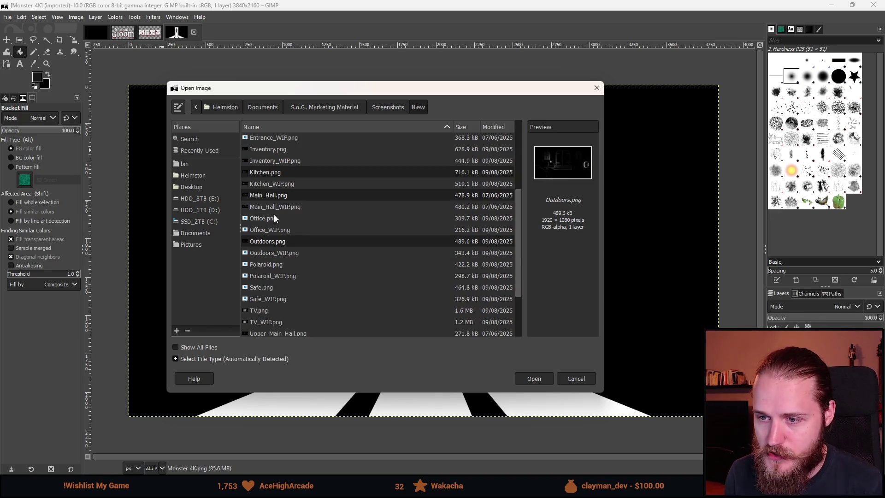
scroll(283, 264, down, 3)
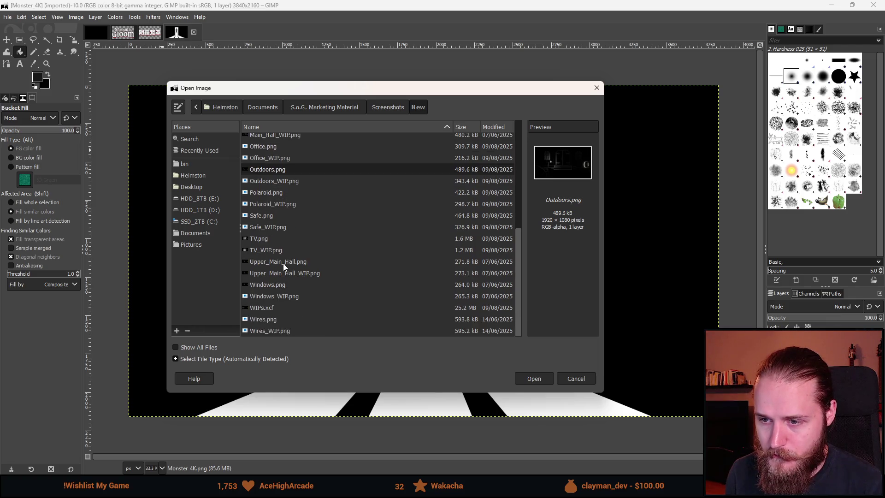
click(283, 263)
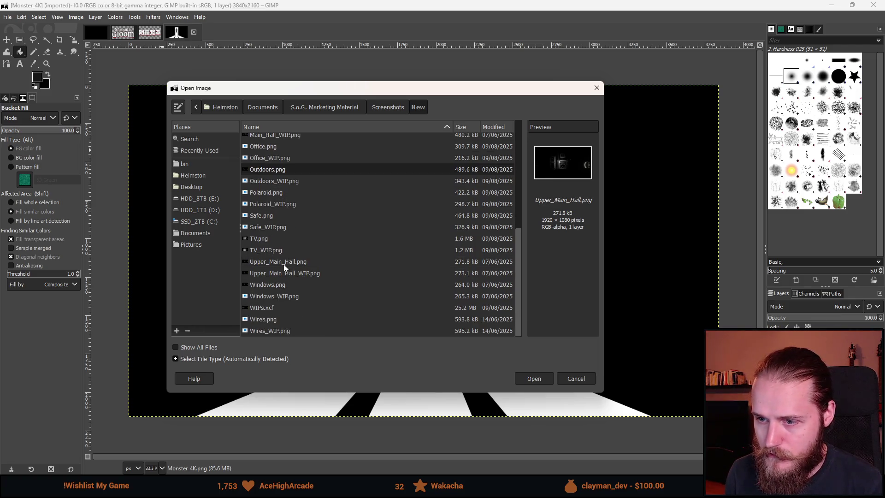
click(271, 286)
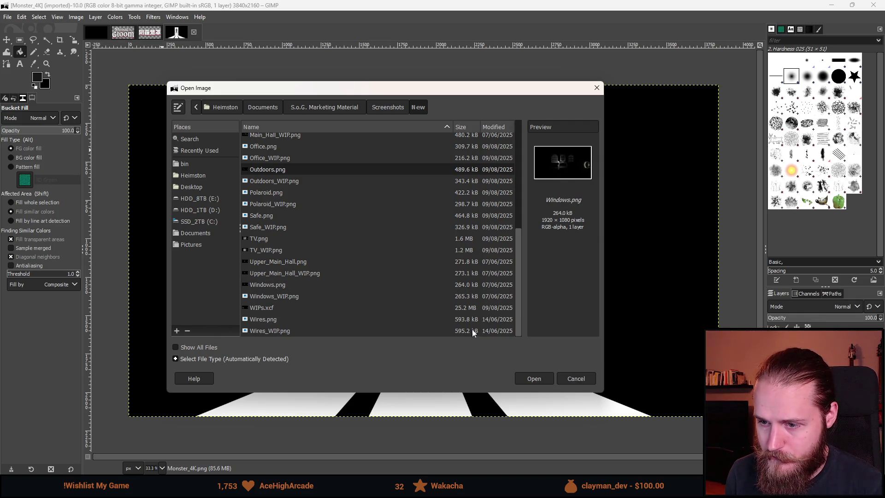
click(534, 379)
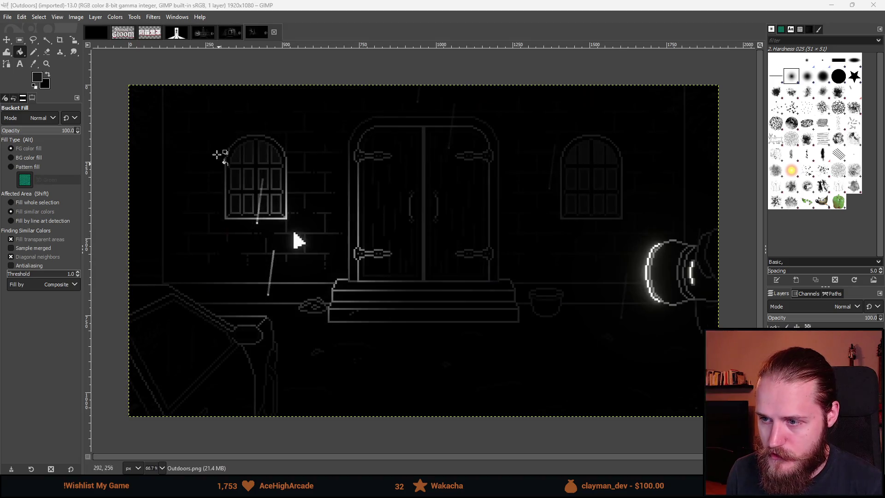
Step: Select the whole LogoHighRes logo with a rectangle and copy it
key(alt+2)
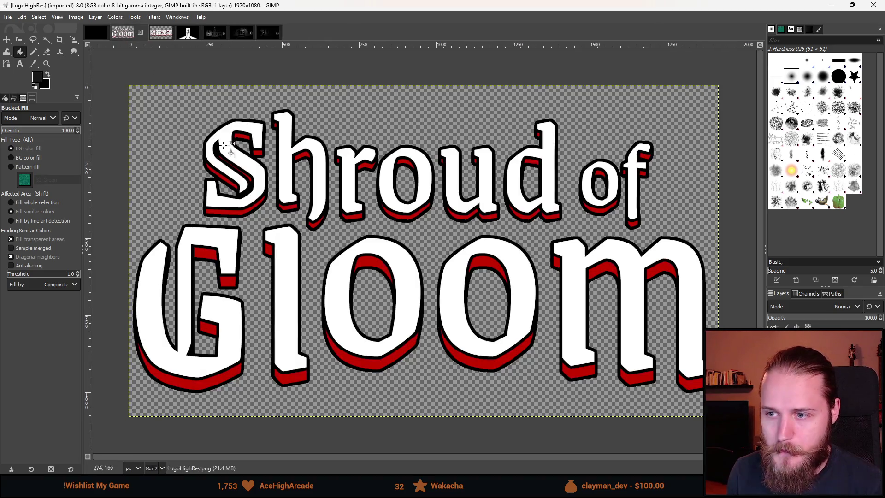
key(r)
drag(116, 82, 604, 393)
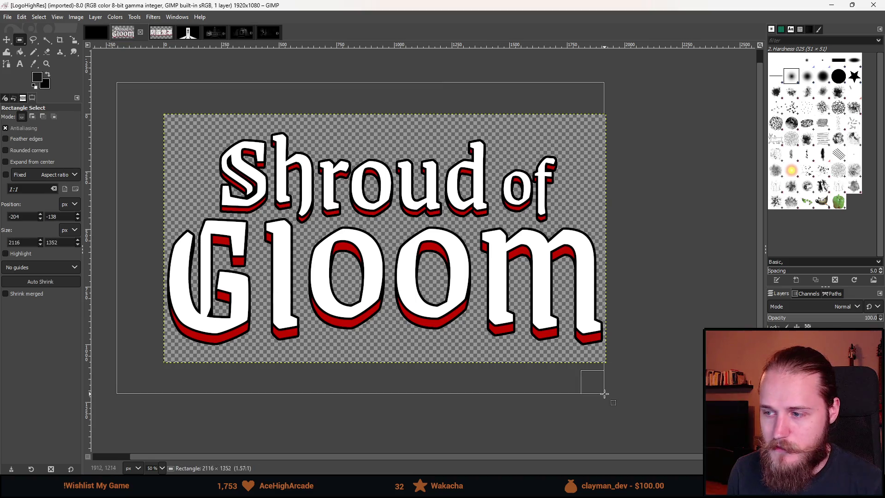
drag(647, 92, 150, 447)
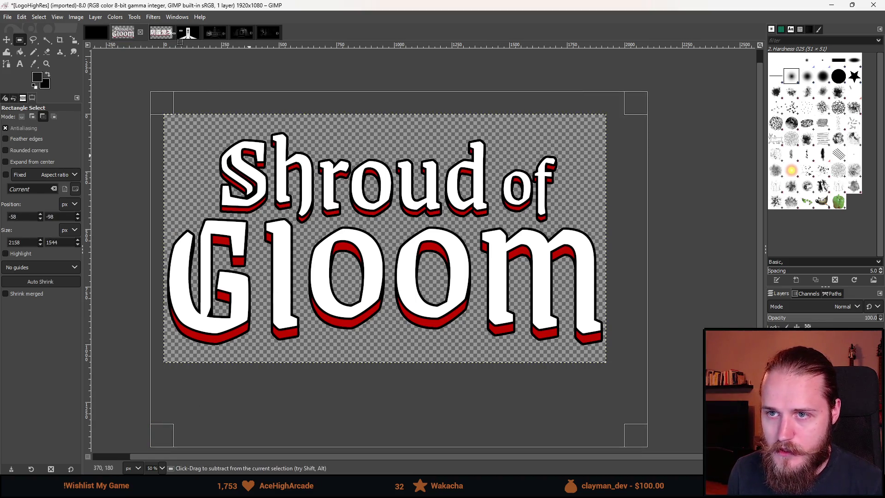
key(ctrl+c)
Step: Paste the logo into the Kitchen screenshot and scale it to 1416×797
click(215, 32)
key(minus)
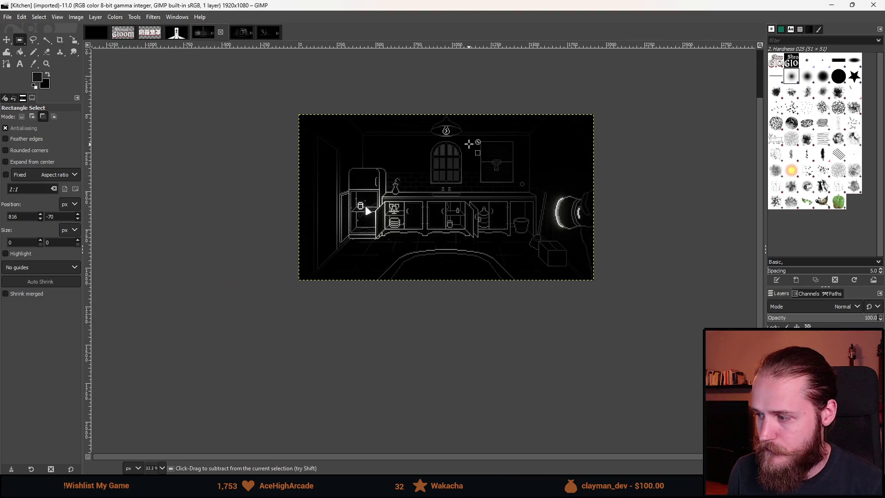
key(ctrl+v)
key(shift+s)
click(447, 281)
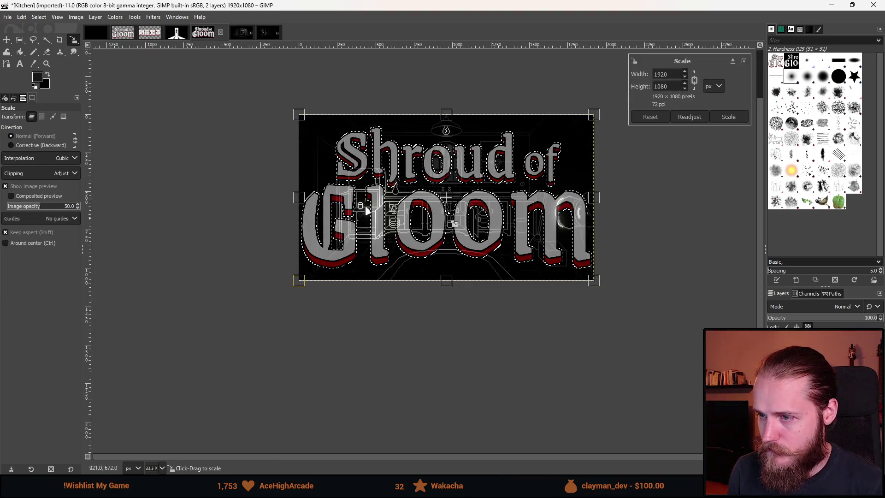
drag(446, 282, 461, 240)
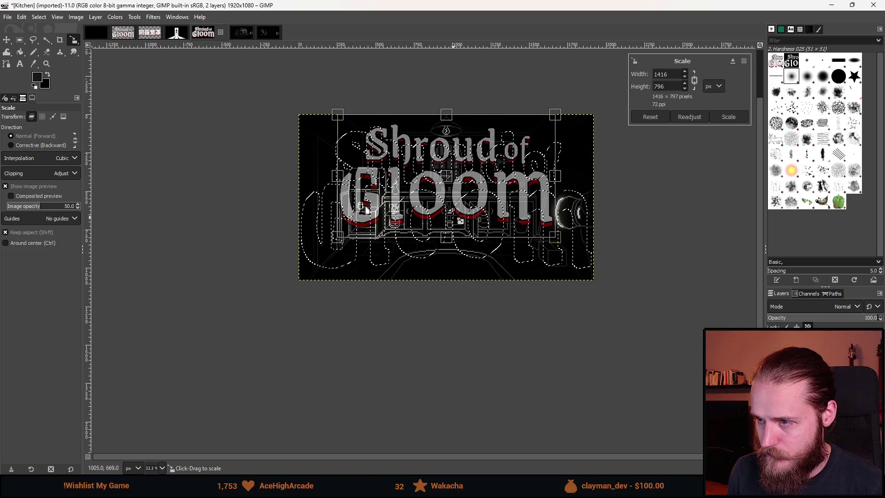
click(729, 116)
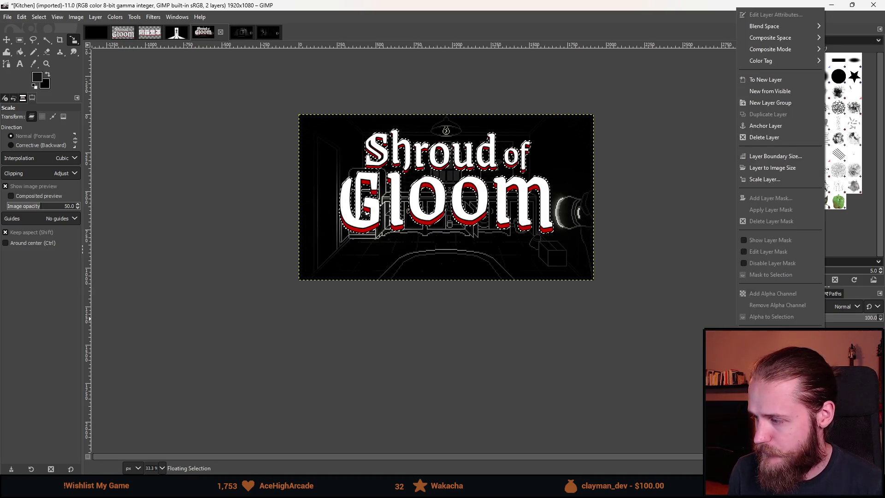
Step: Convert the floating logo in Kitchen into its own layer
right_click(825, 341)
click(765, 80)
scroll(594, 214, down, 2)
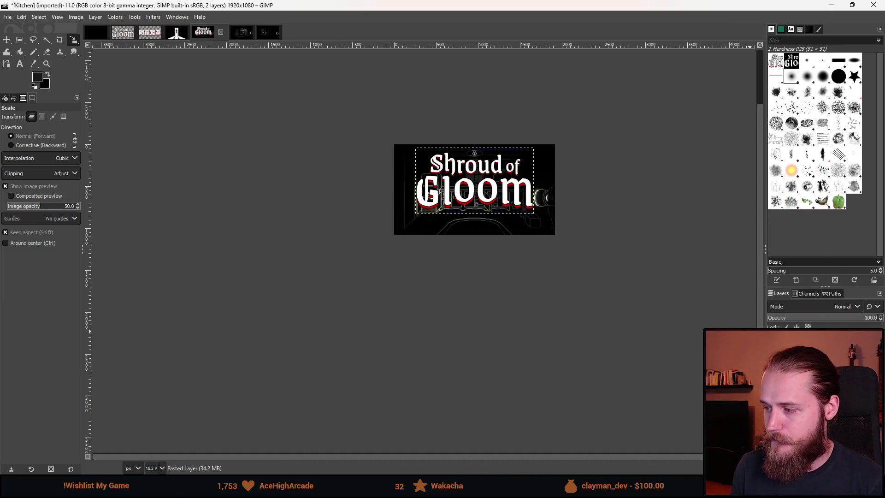
scroll(598, 278, down, 2)
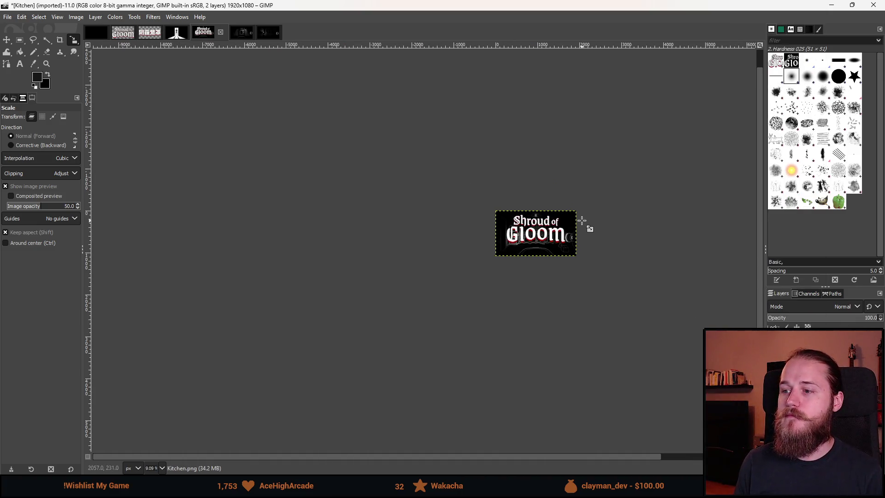
scroll(581, 221, up, 4)
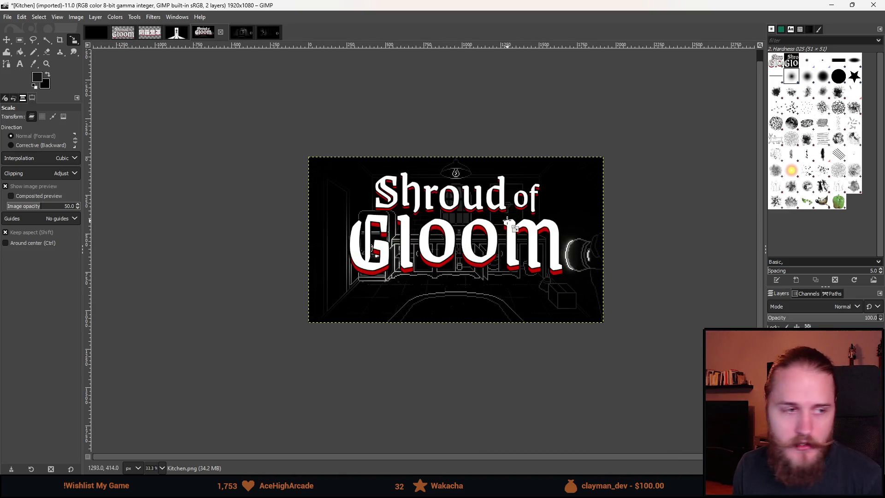
scroll(507, 221, down, 2)
scroll(509, 223, up, 2)
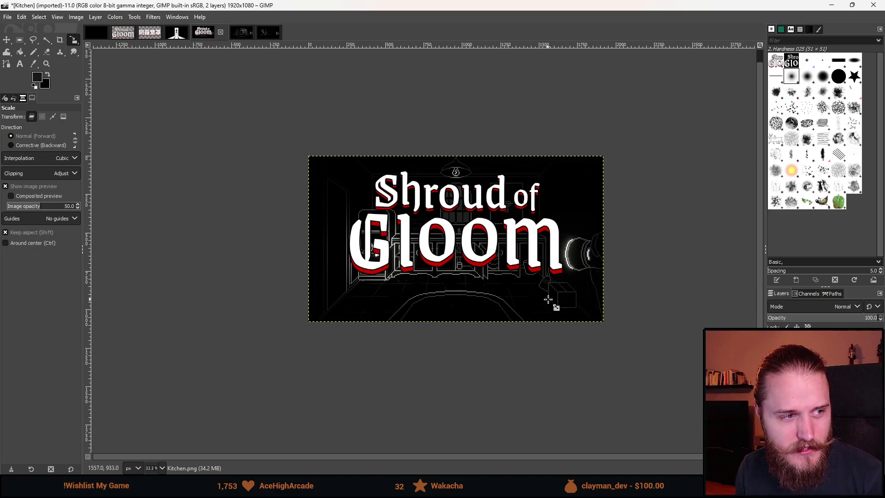
Step: Paste the logo onto the Main_Hall screenshot as its own layer
key(r)
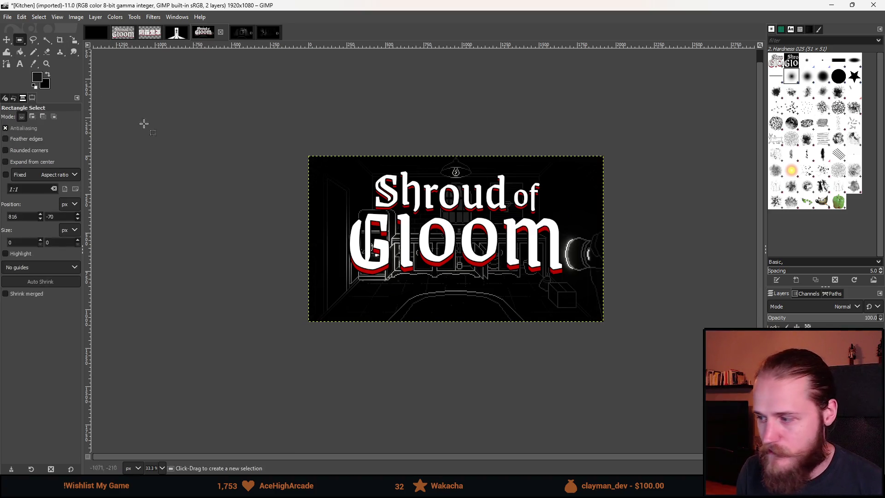
mouse_move(242, 124)
mouse_down()
mouse_move(294, 166)
mouse_move(665, 380)
mouse_up()
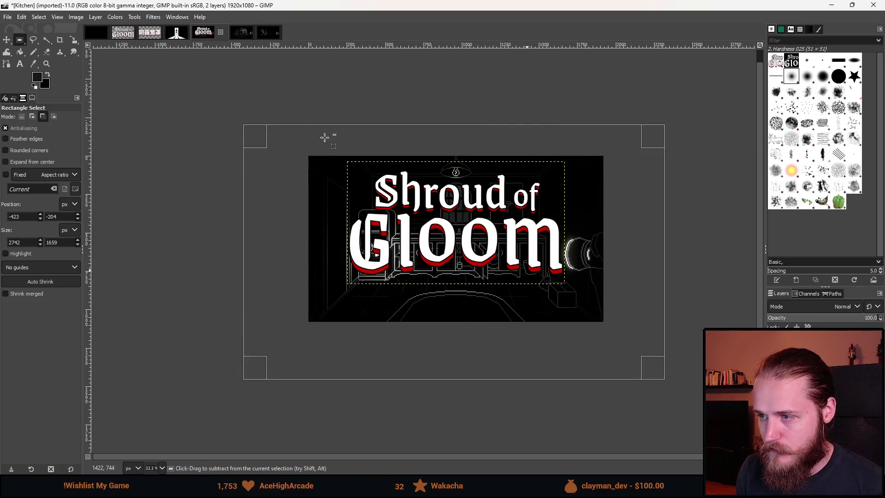
key(alt+6)
key(ctrl+v)
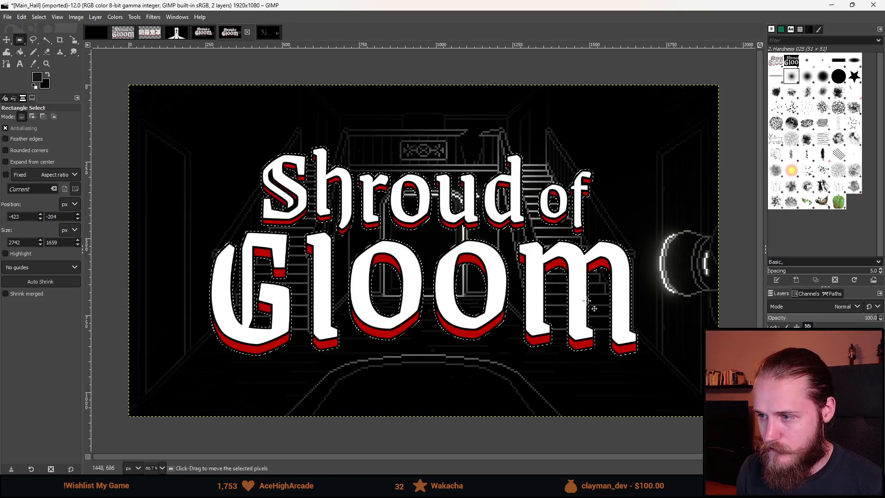
right_click(793, 334)
click(756, 72)
scroll(620, 249, down, 5)
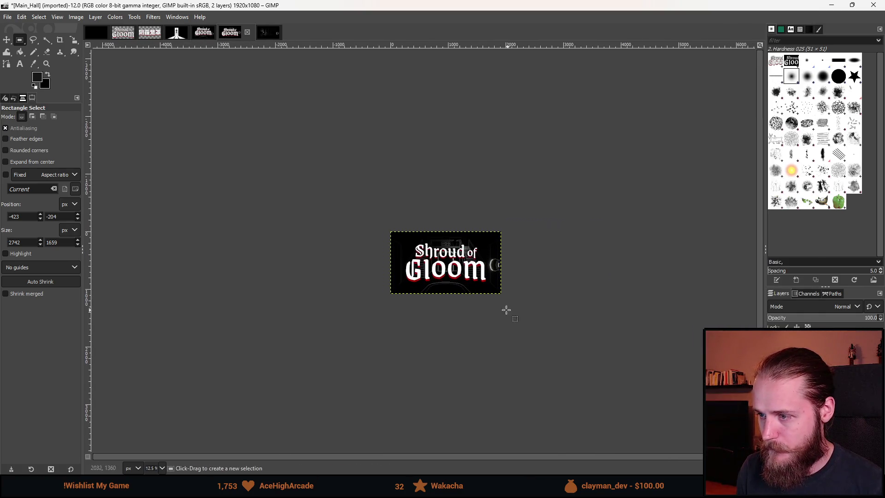
scroll(504, 300, down, 1)
scroll(504, 300, up, 1)
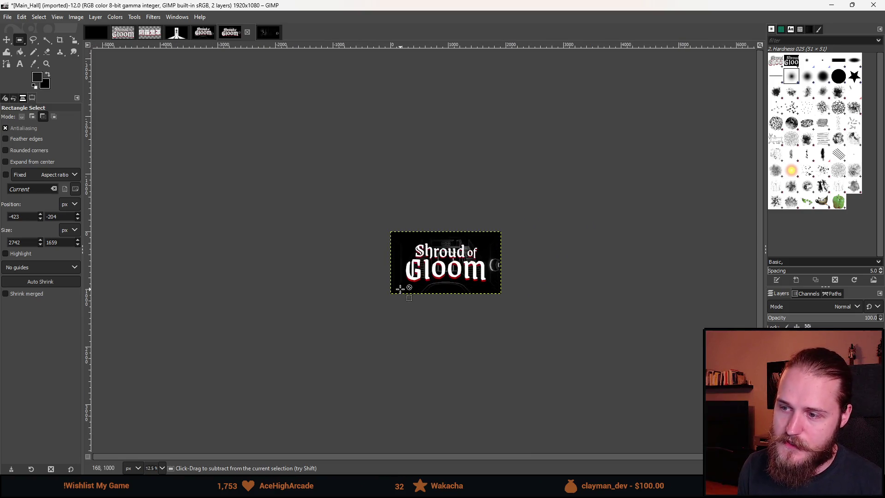
scroll(400, 289, up, 2)
Step: Paste the logo onto the Outdoors screenshot as its own layer
click(272, 37)
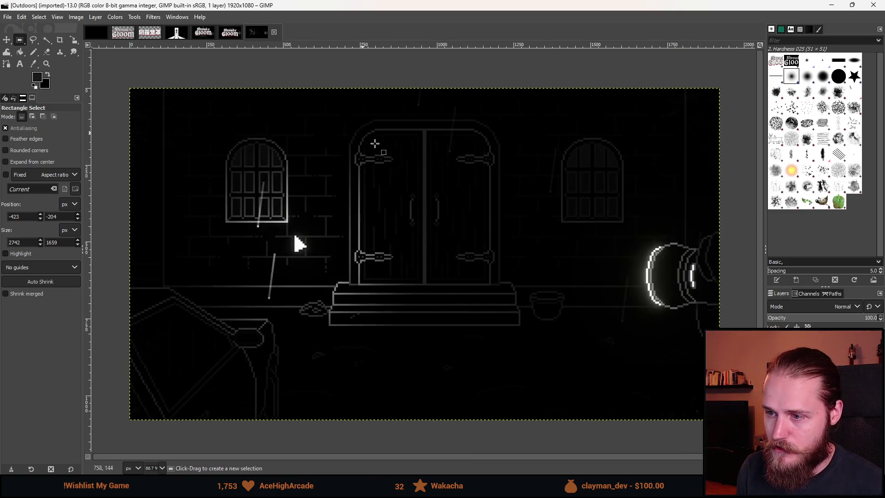
key(ctrl+v)
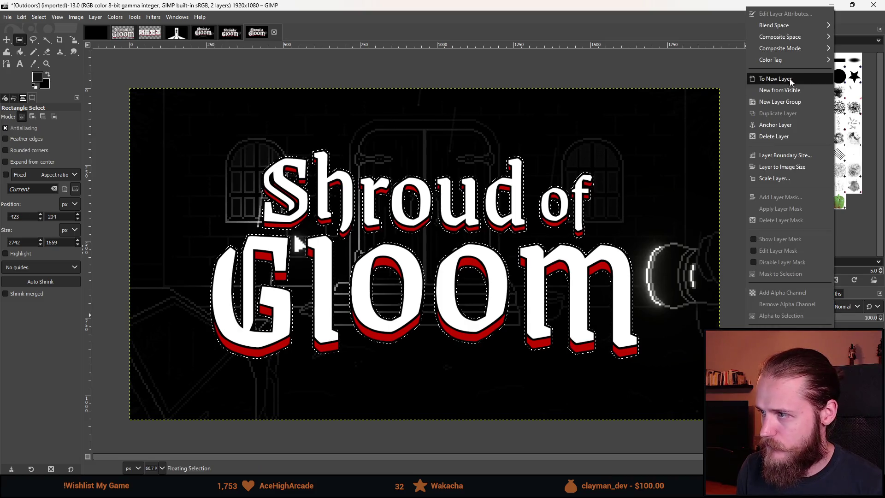
click(775, 79)
scroll(694, 316, down, 4)
scroll(664, 308, down, 1)
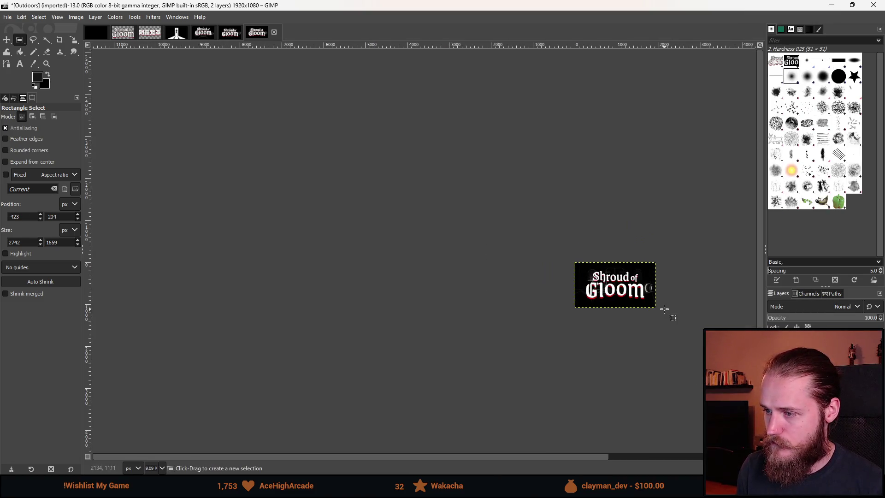
scroll(608, 309, right, 2)
scroll(554, 310, up, 1)
scroll(555, 312, down, 1)
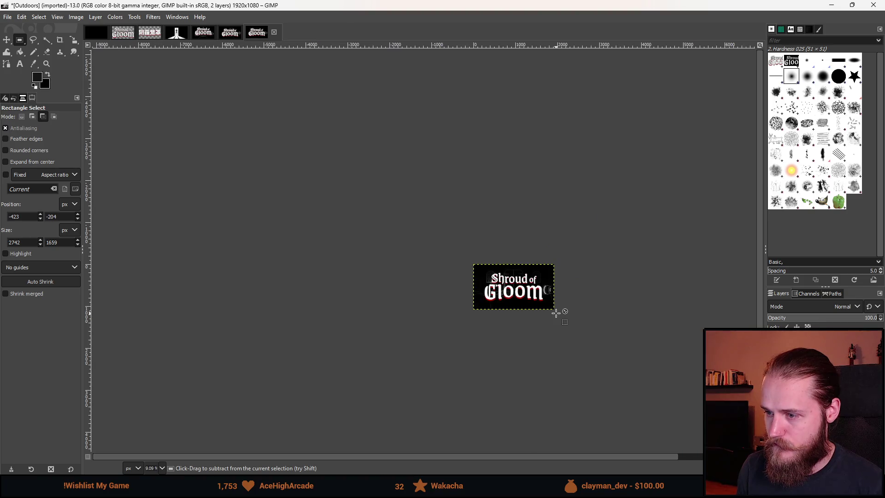
scroll(557, 313, up, 1)
scroll(556, 313, right, 3)
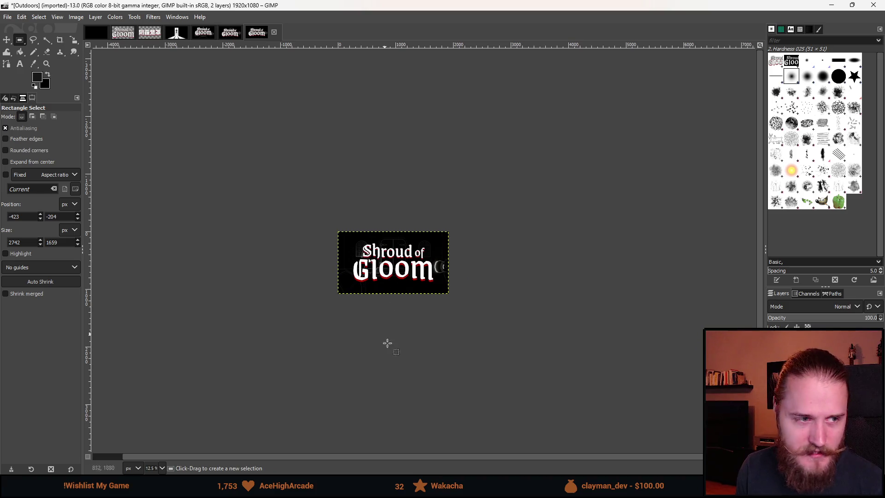
Step: Zoom back in on the logo and bring up the Monster_4K image
key(ctrl)
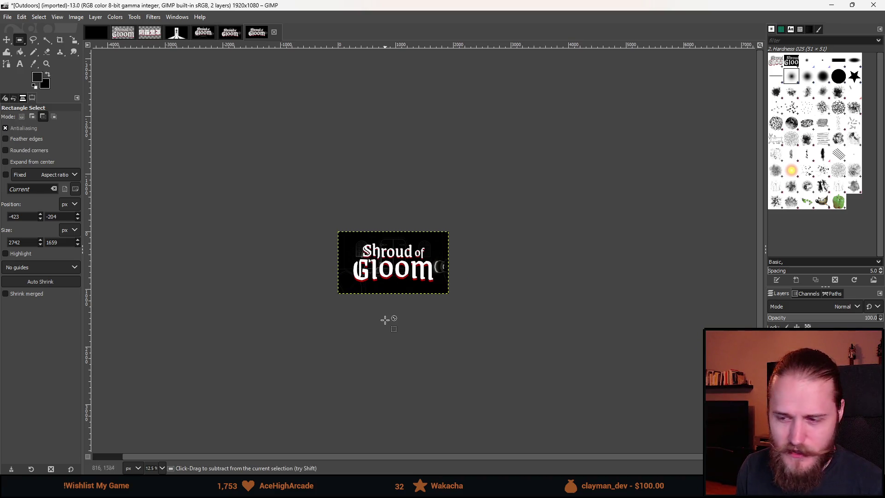
scroll(385, 315, up, 1)
scroll(380, 236, up, 3)
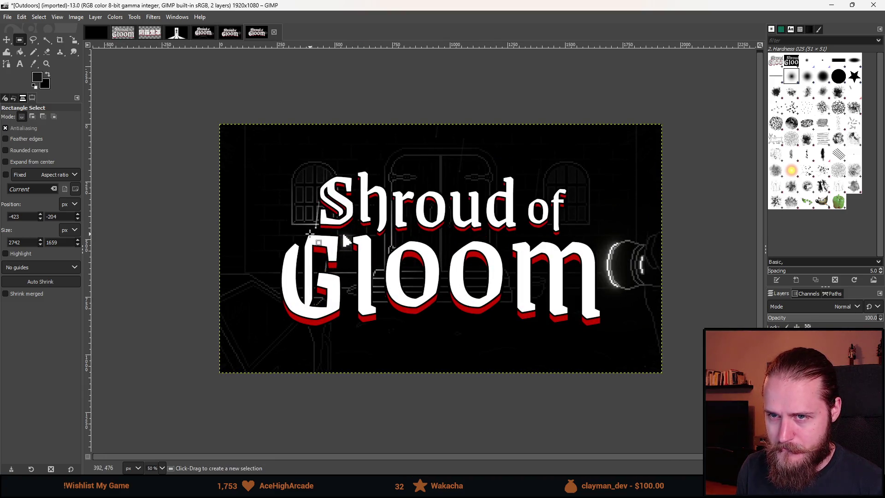
click(177, 35)
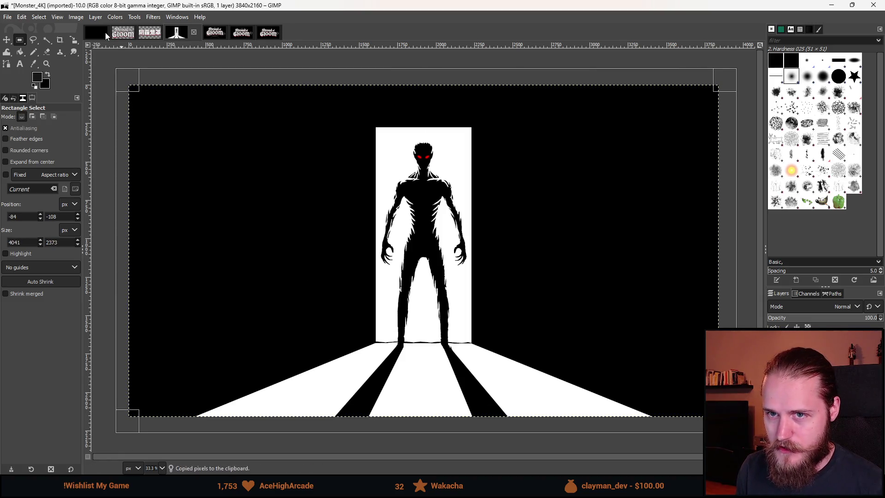
Step: Paste the monster into the black 1920×1080 image, scale it to about 2107×1185, and make it a new layer
click(96, 32)
key(ctrl+v)
scroll(364, 224, down, 2)
key(shift+s)
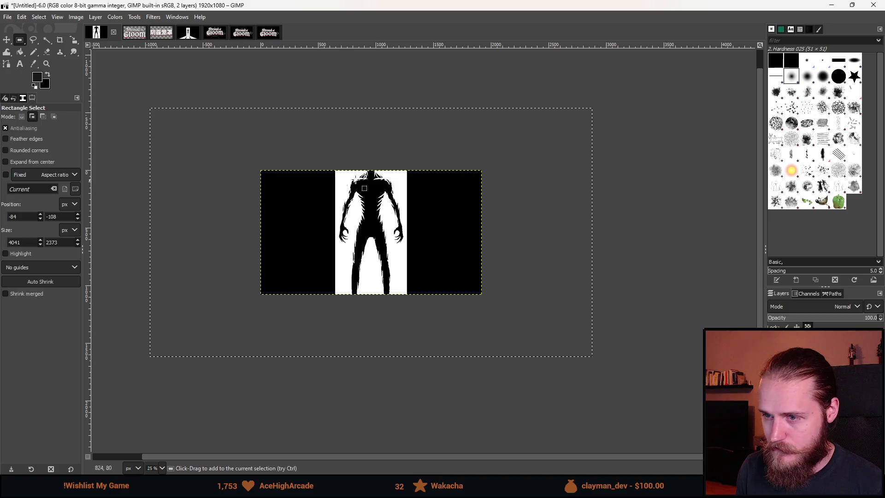
click(156, 121)
drag(157, 121, 357, 230)
mouse_move(470, 289)
mouse_down()
mouse_move(436, 237)
mouse_move(443, 244)
mouse_up()
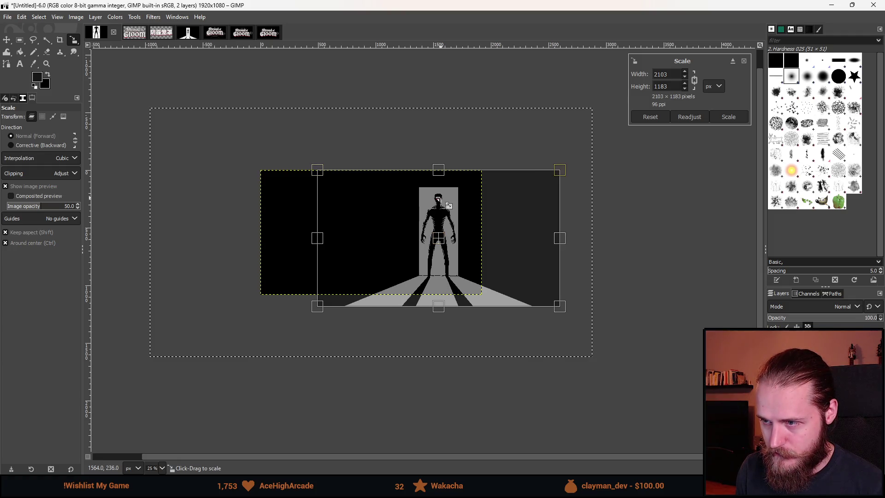
scroll(442, 196, up, 2)
drag(433, 147, 432, 147)
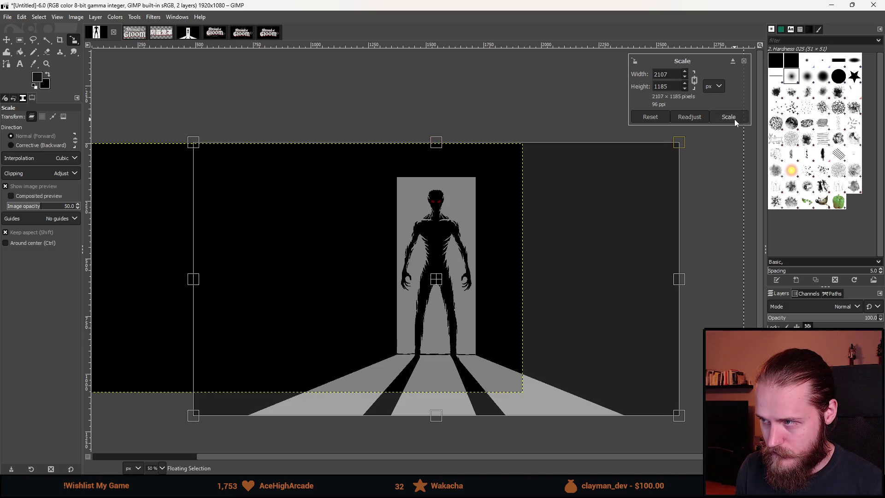
click(734, 118)
right_click(742, 350)
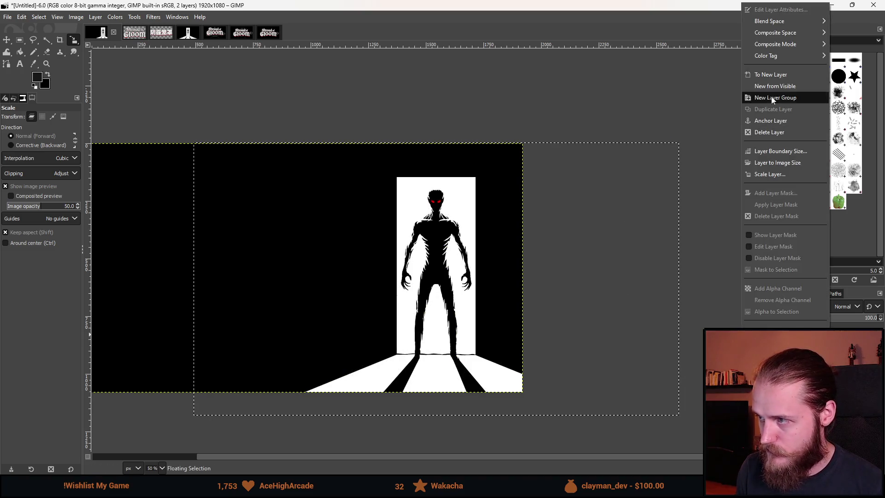
click(774, 73)
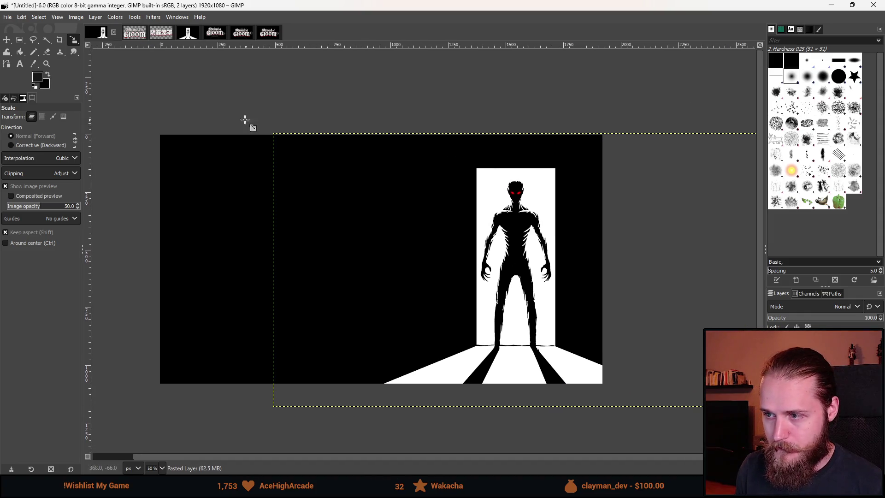
Step: Select the whole Shroud of Gloom logo in LogoHighRes with a margin and copy it
key(ctrl+v)
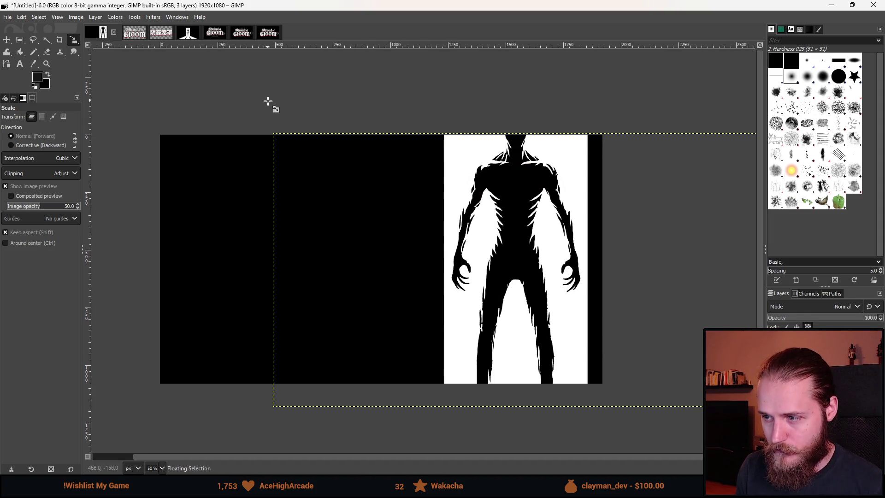
click(188, 32)
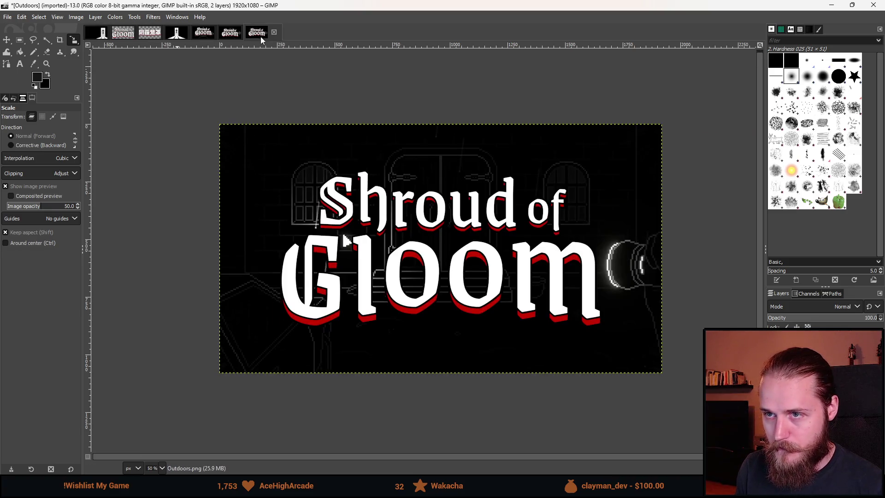
click(214, 32)
click(123, 33)
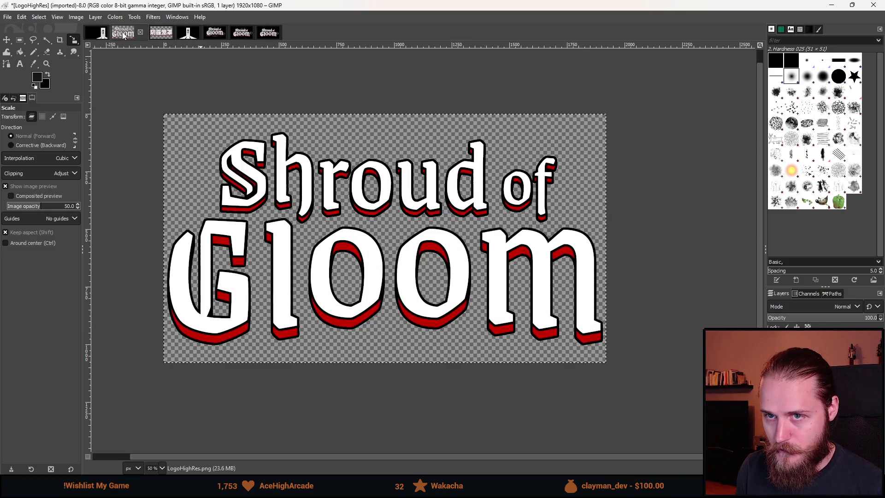
click(20, 40)
drag(135, 88, 410, 338)
drag(459, 353, 632, 393)
key(ctrl+c)
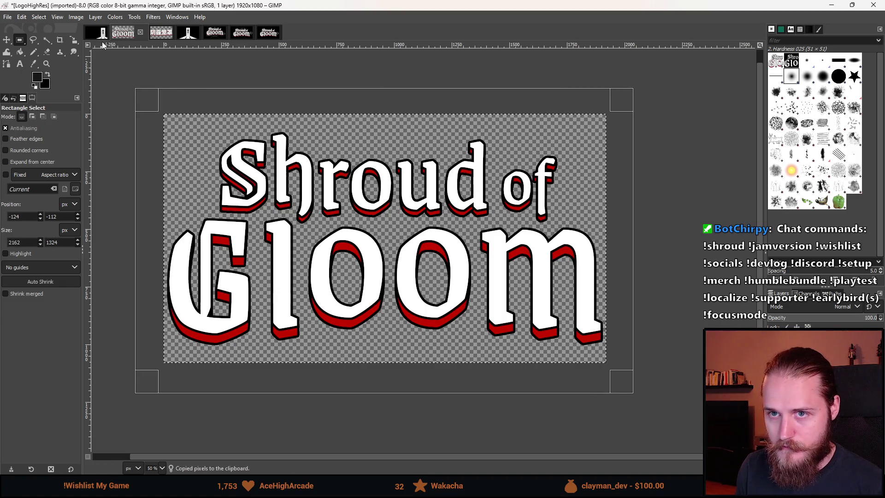
Step: Paste the logo into the promo image, scale it to 1073×604, and position it on the left
click(100, 38)
key(ctrl+v)
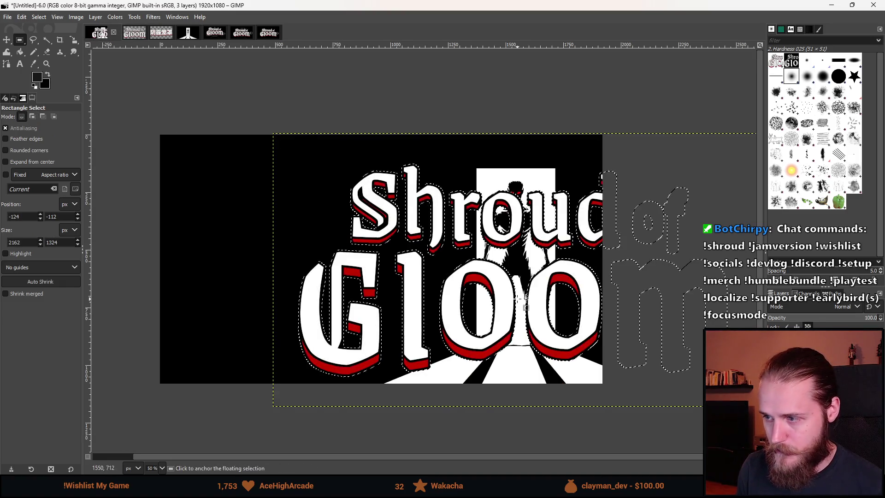
key(shift+s)
click(630, 291)
mouse_move(743, 272)
mouse_down()
mouse_move(652, 292)
mouse_move(596, 272)
mouse_up()
drag(442, 270, 317, 234)
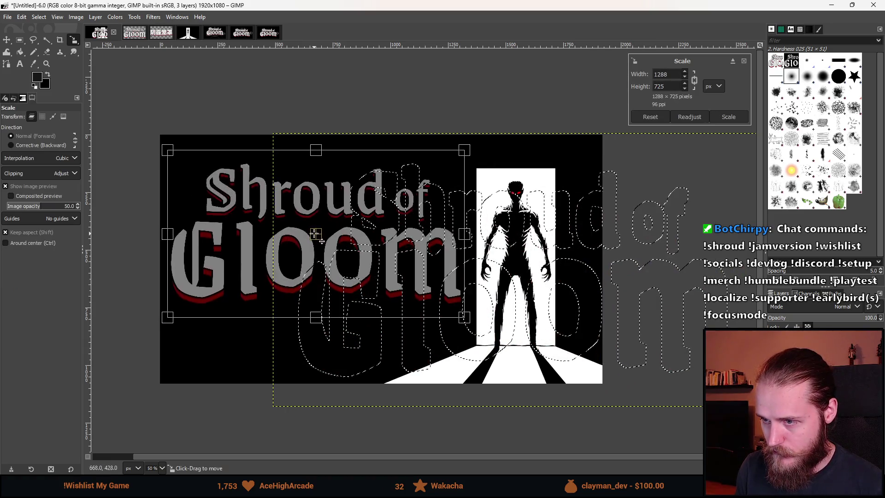
drag(169, 233, 236, 239)
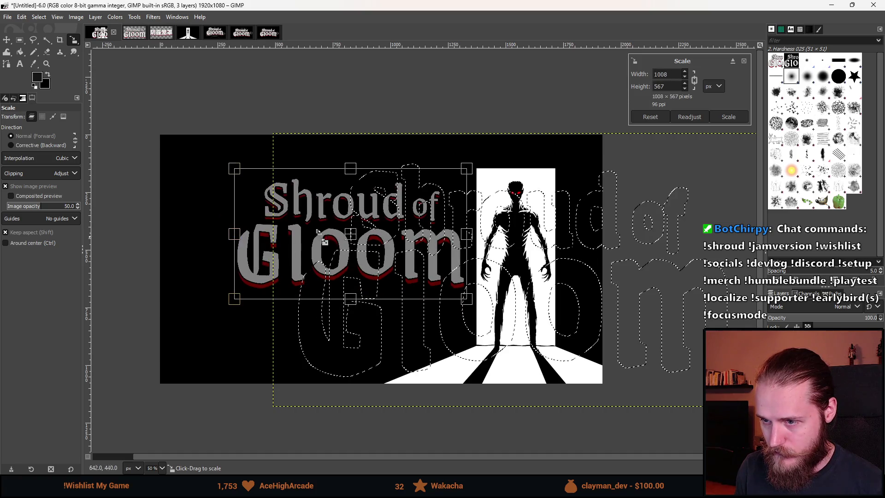
drag(351, 234, 314, 225)
drag(428, 225, 439, 225)
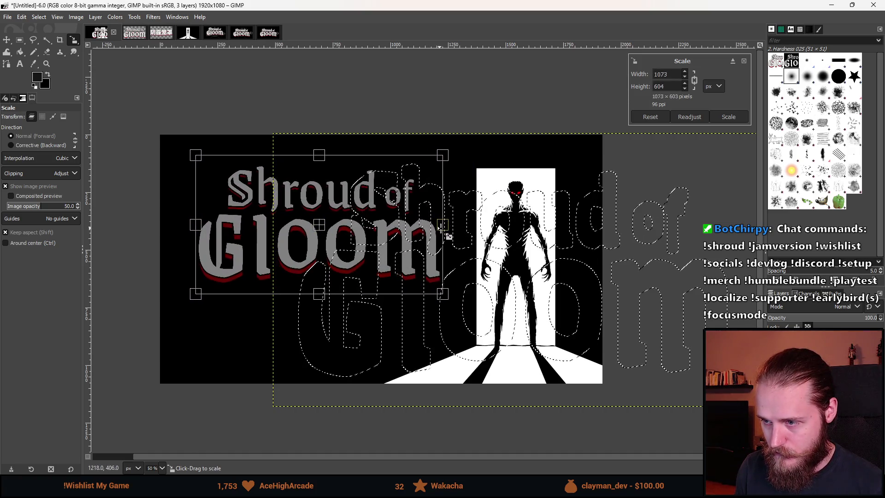
drag(333, 235, 327, 240)
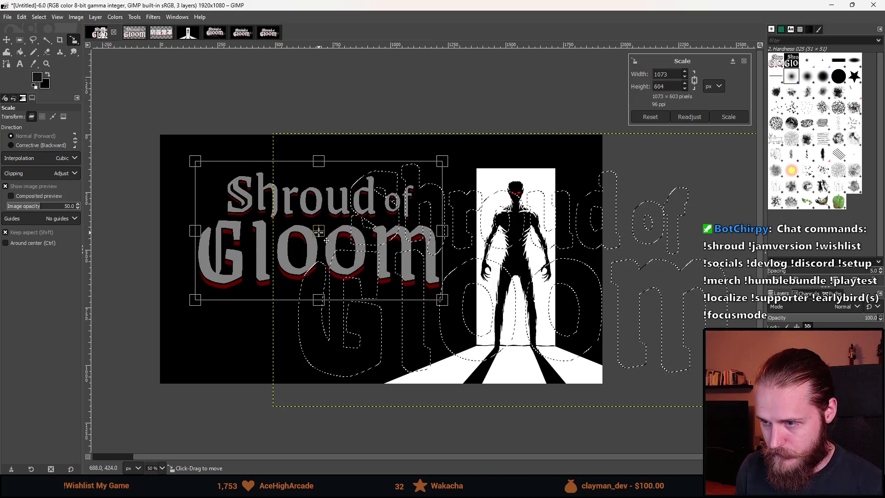
click(714, 116)
Step: Turn the pasted logo into its own layer and fit the whole image in view
right_click(760, 336)
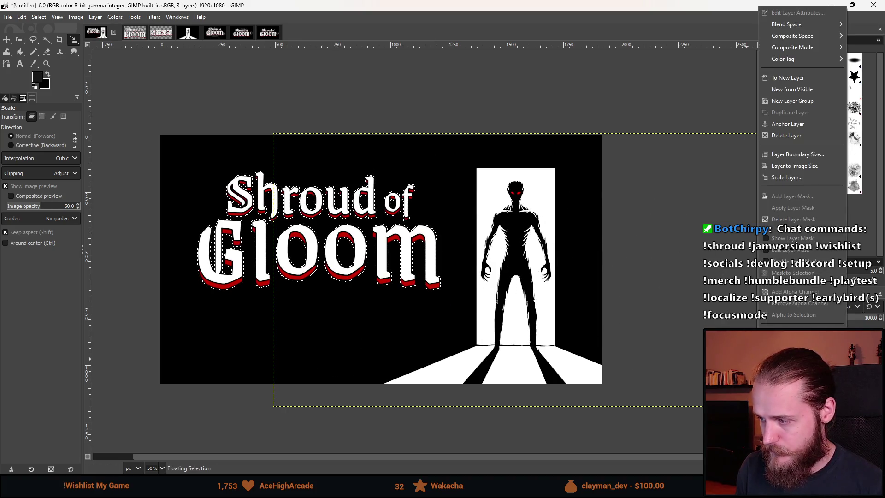
click(818, 74)
key(minus)
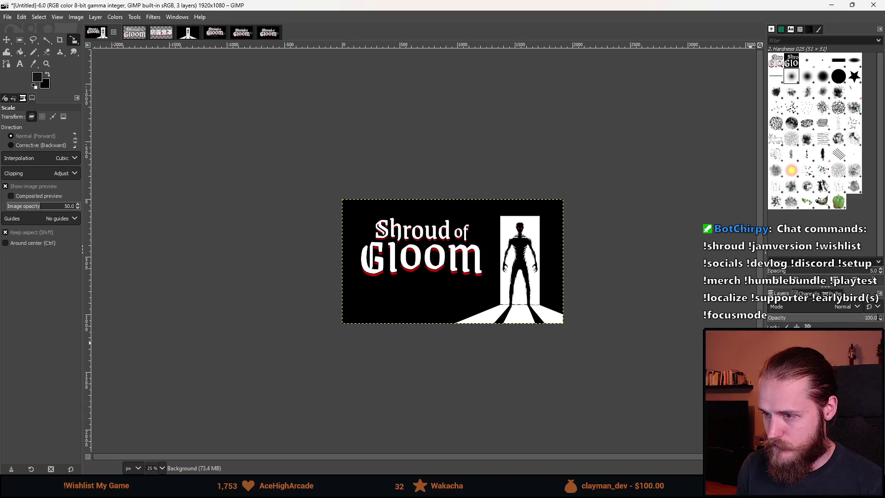
scroll(619, 326, down, 2)
scroll(507, 318, up, 4)
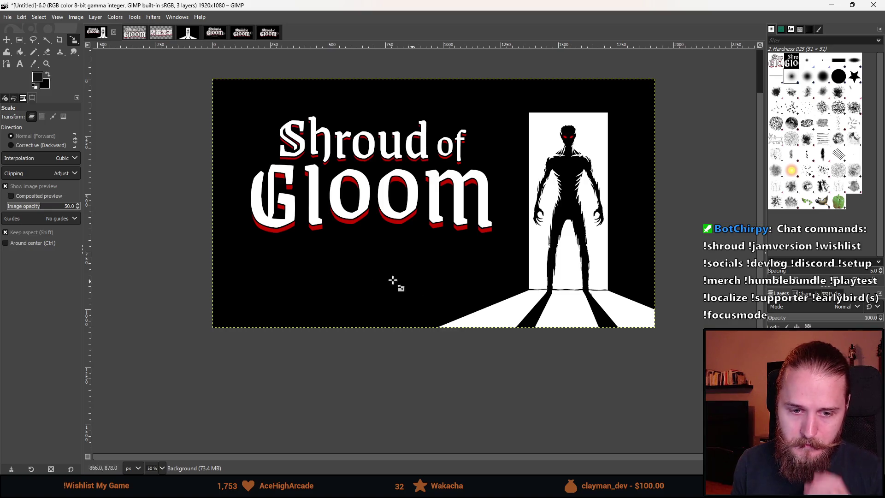
Step: Draw a text box below the logo with white colour and the Special Elite font
click(25, 63)
mouse_move(236, 249)
mouse_down()
mouse_move(451, 335)
mouse_move(537, 309)
mouse_move(547, 317)
mouse_up()
click(371, 236)
click(292, 184)
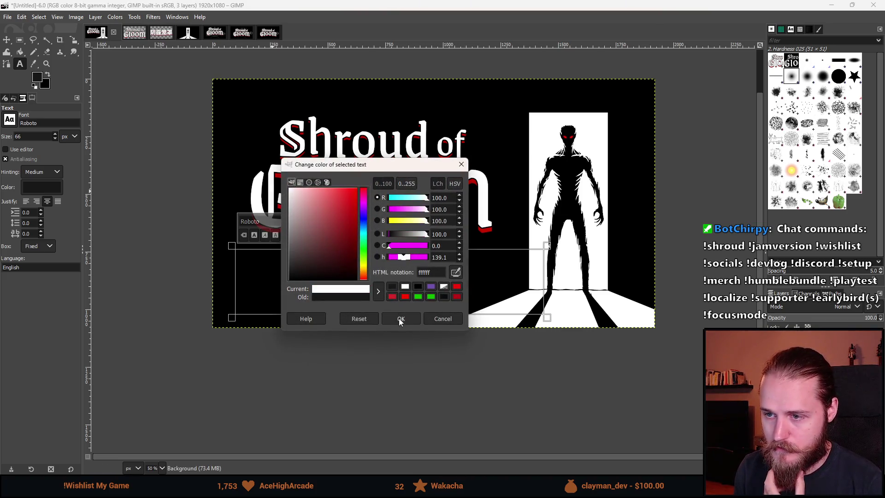
click(443, 316)
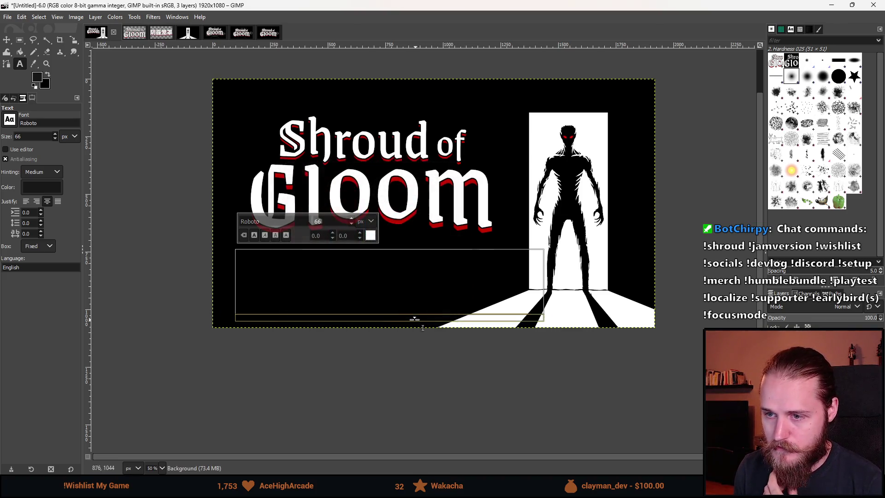
double_click(285, 219)
text(Special Elite)
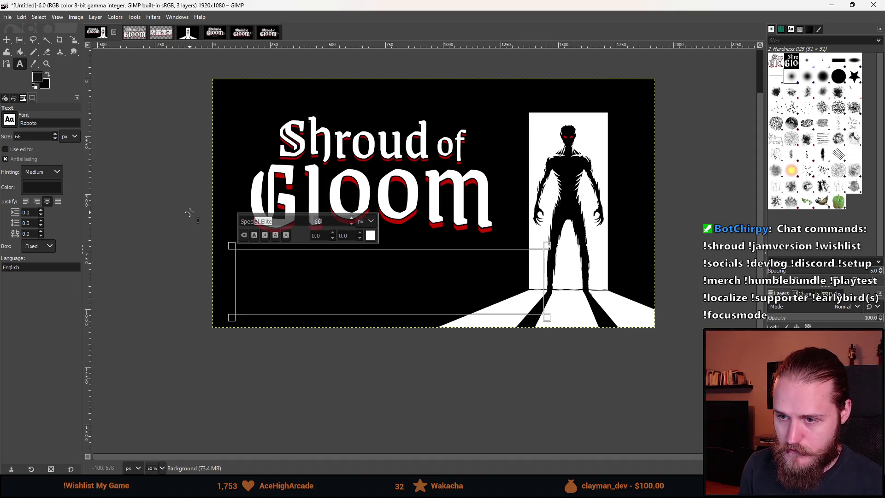
key(Return)
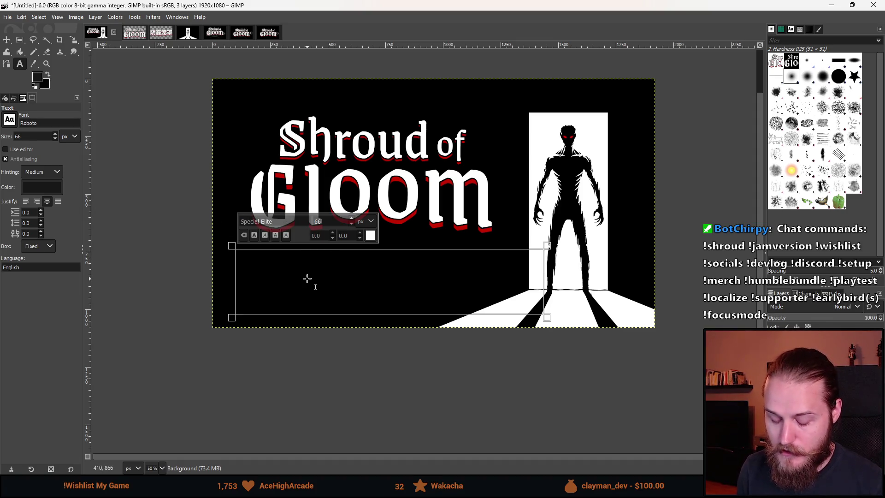
Step: Type the caption DEMO ANNOUNCEMENT and set its font size to 98 px
click(307, 278)
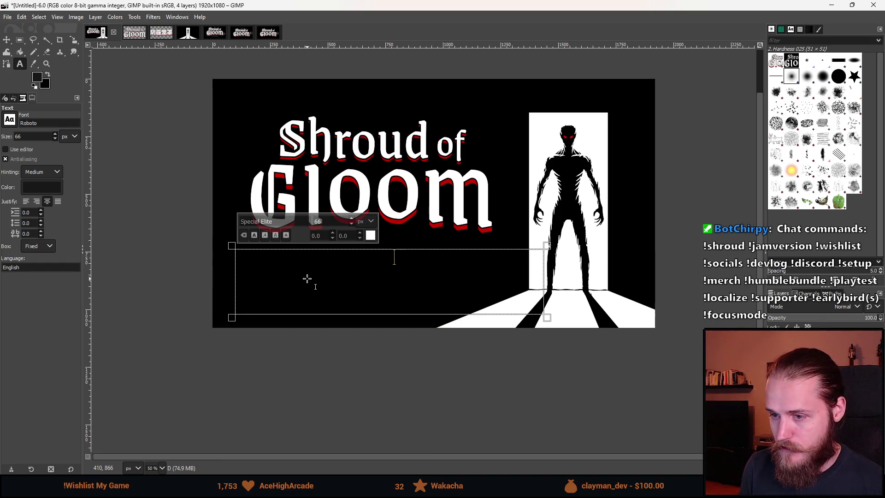
text(EMO ANNOUNCEMENT)
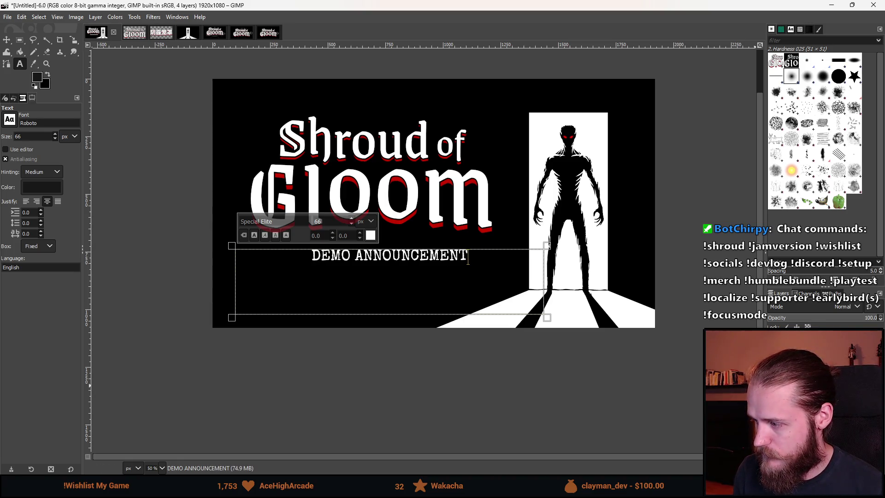
key(ctrl+a)
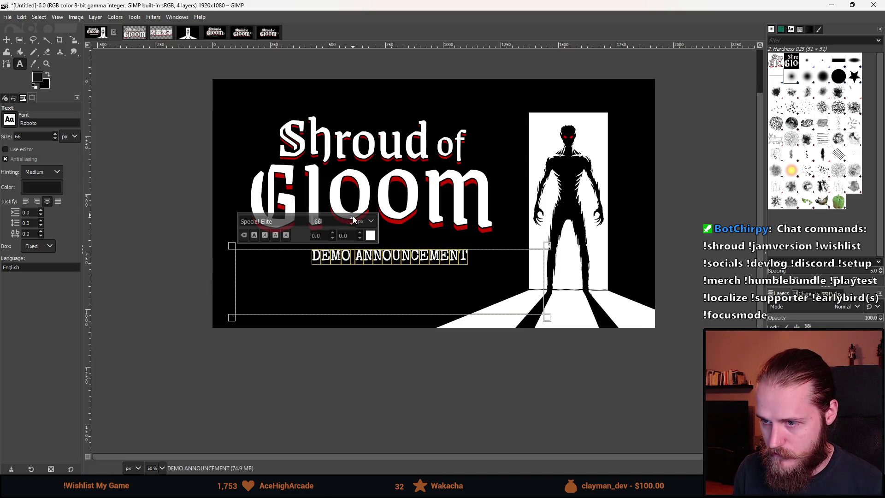
click(352, 218)
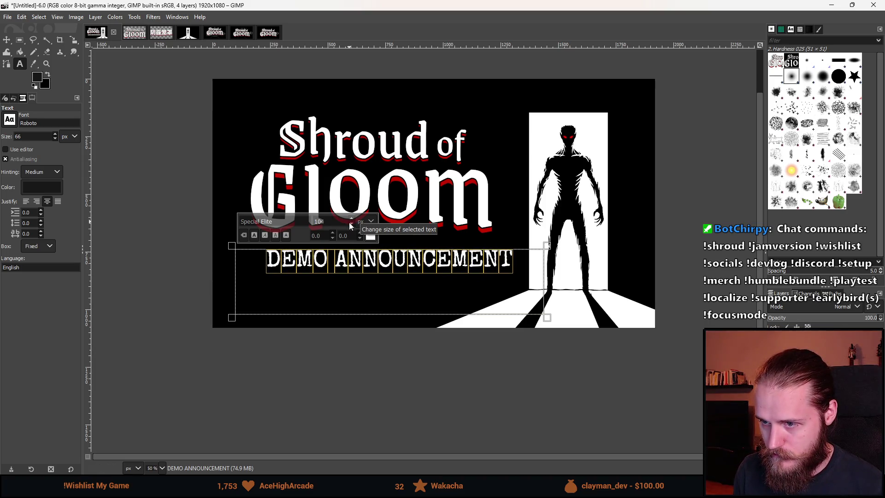
click(349, 224)
click(418, 285)
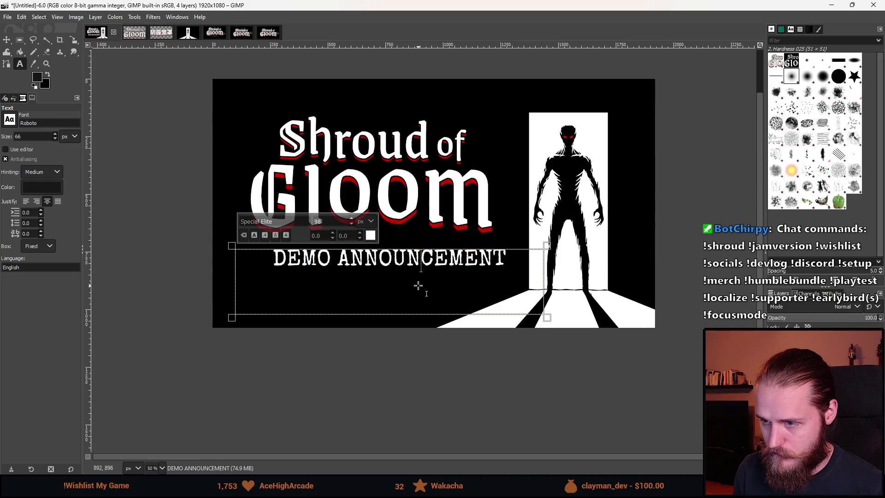
scroll(418, 285, down, 3)
scroll(418, 286, up, 2)
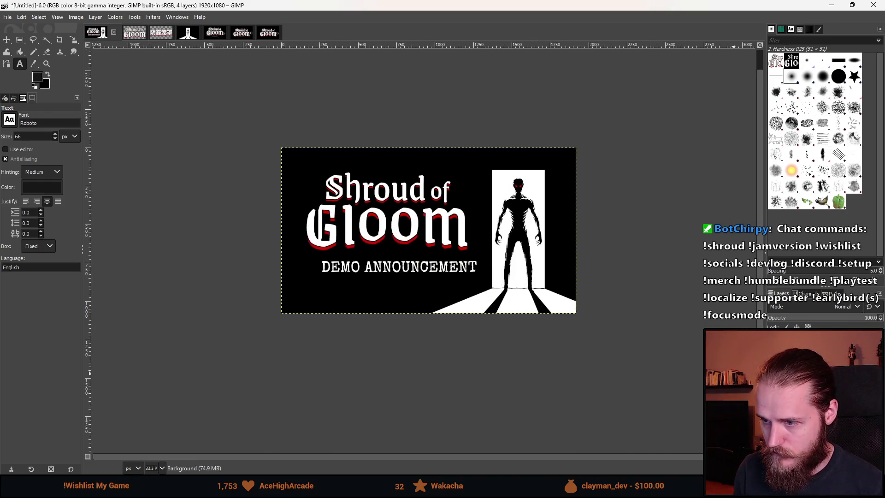
key(Escape)
Step: Move the DEMO ANNOUNCEMENT caption up and left so it sits under the logo
key(m)
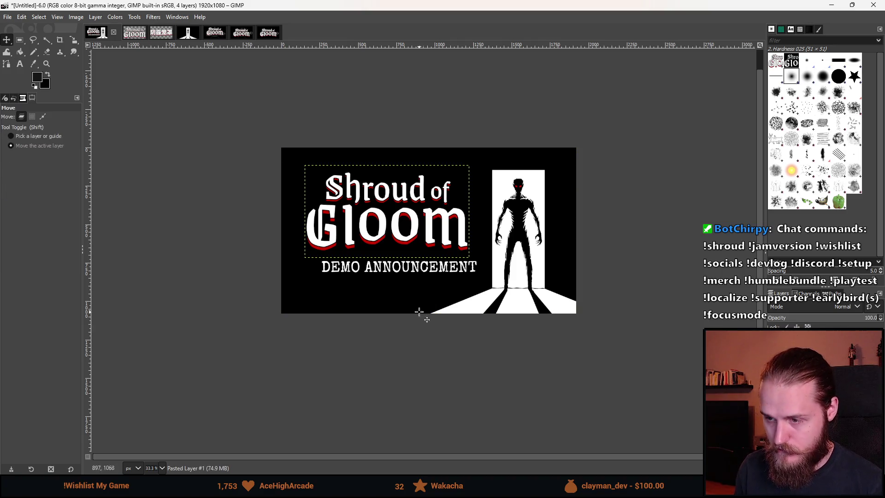
scroll(417, 278, up, 3)
drag(415, 284, 392, 279)
scroll(514, 296, down, 6)
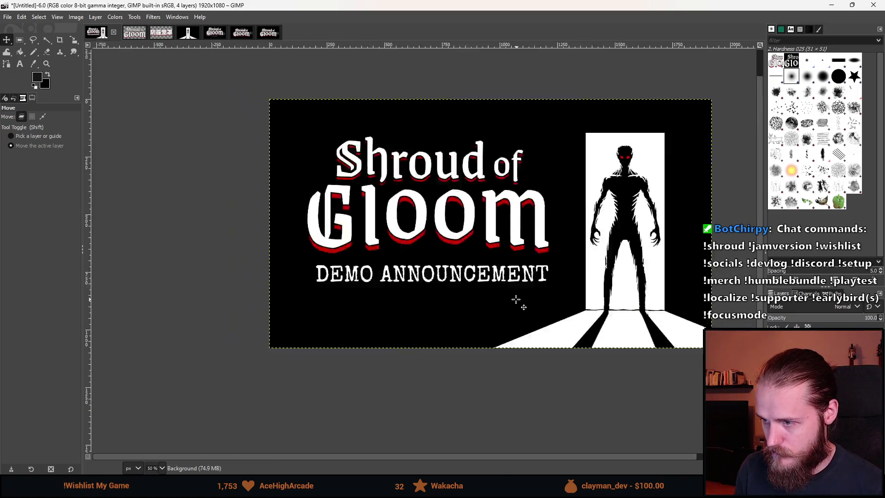
scroll(626, 302, up, 1)
scroll(576, 303, right, 2)
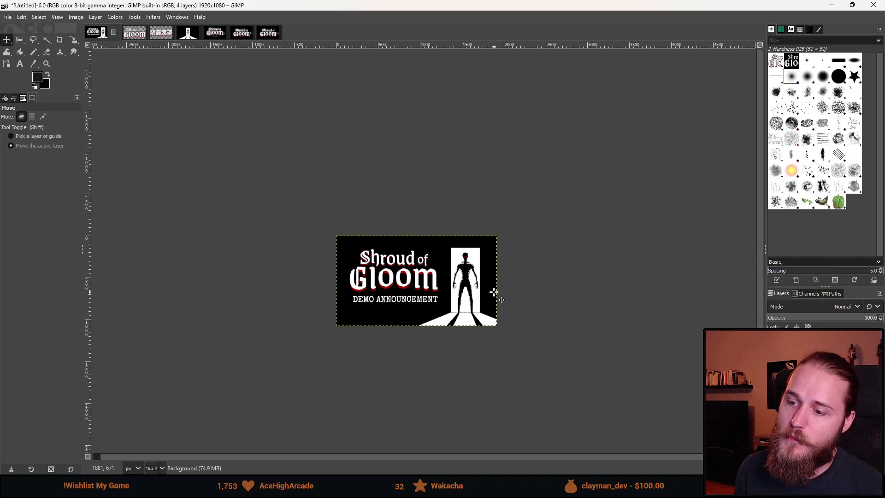
ctrl+scroll(441, 317, up, 2)
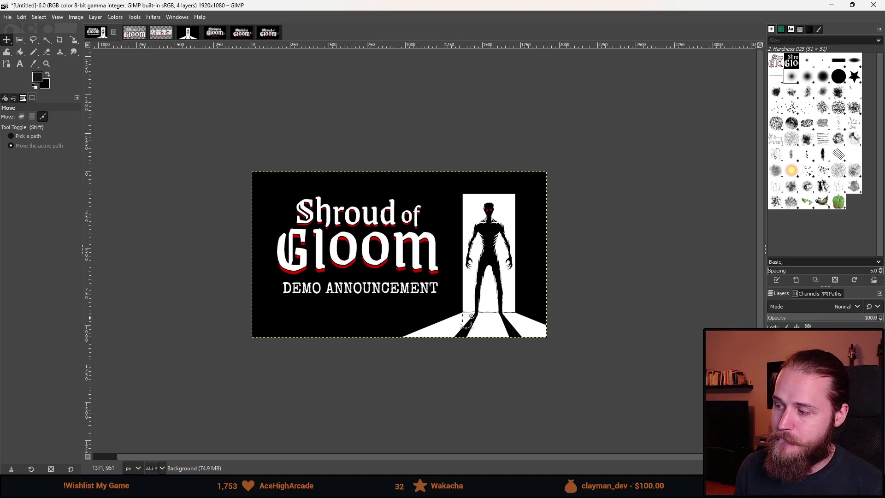
Step: Duplicate the DEMO ANNOUNCEMENT text layer, then reopen the caption for text editing
right_click(848, 350)
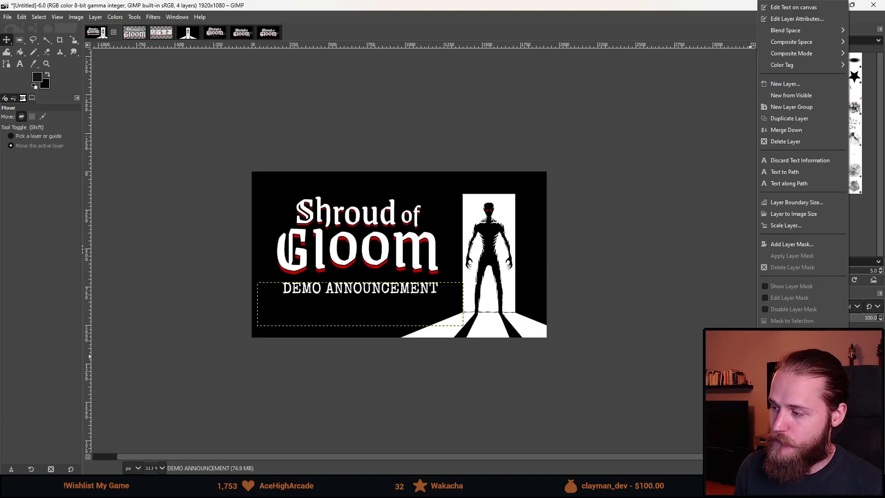
click(789, 119)
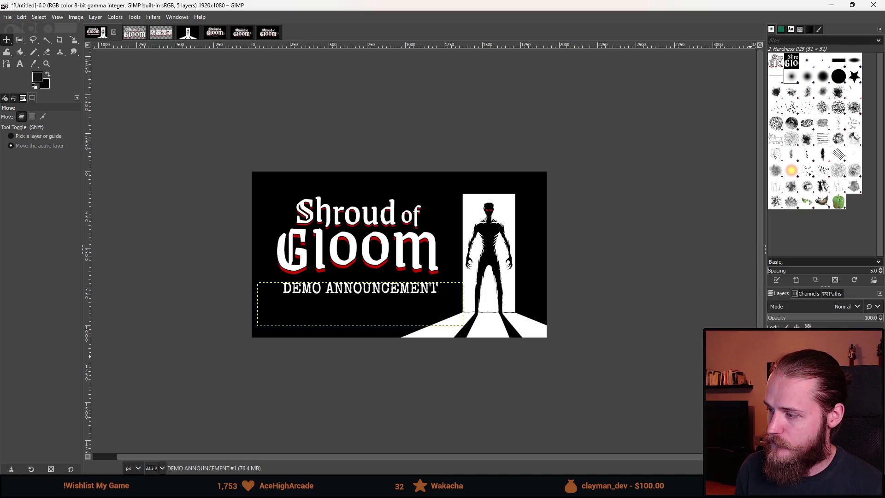
key(t)
click(457, 305)
Step: Replace ANNOUNCEMENT in the caption with LAUNCH TRAILER and recentre the view
drag(441, 291, 338, 298)
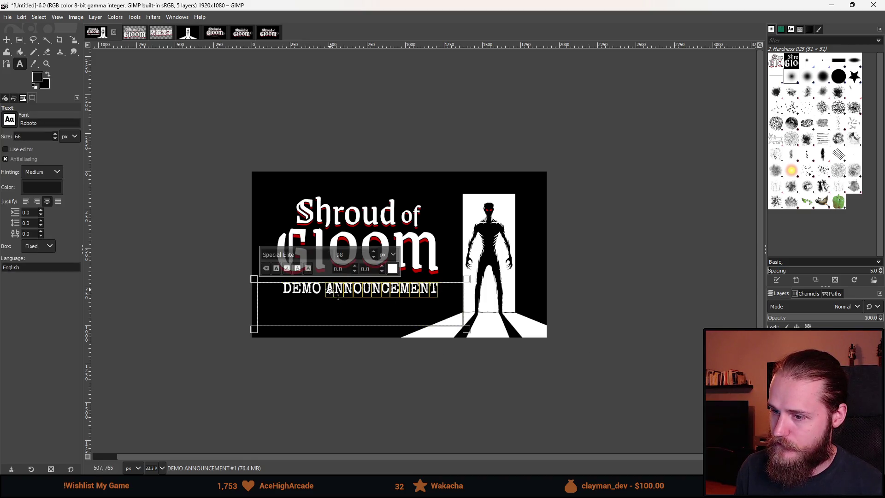
text(LAUNC)
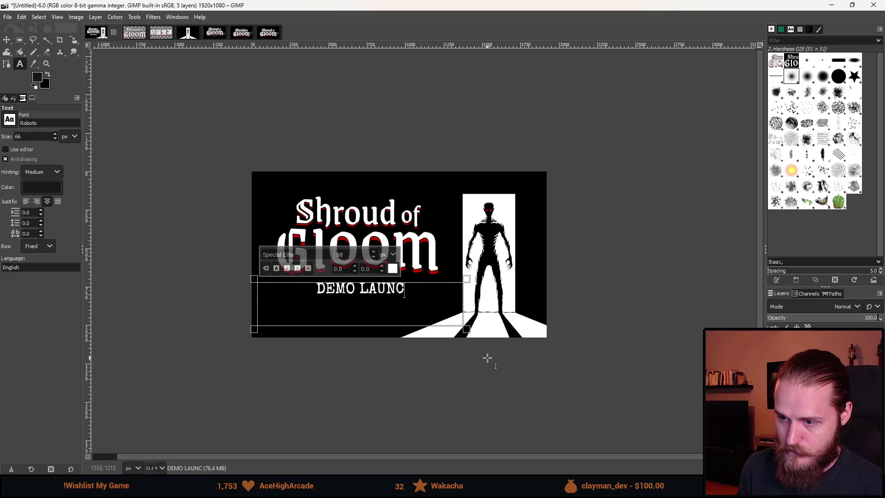
text(H TRAILER)
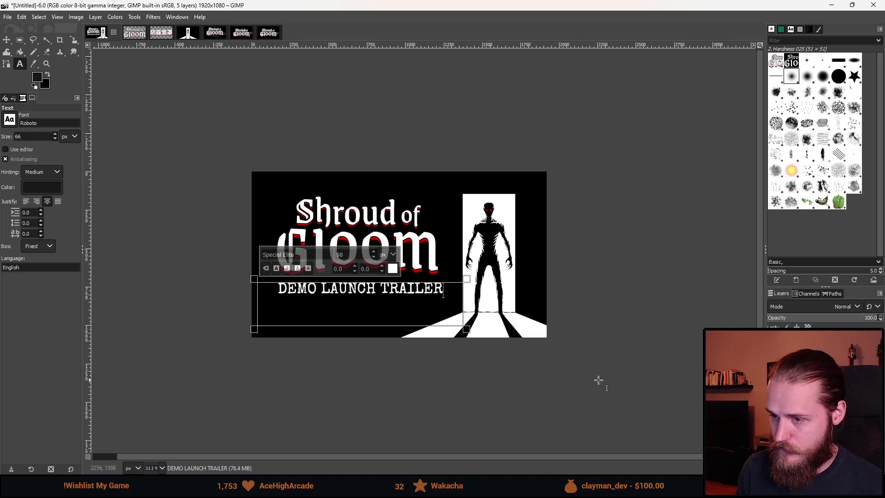
key(Escape)
ctrl+scroll(646, 387, down, 3)
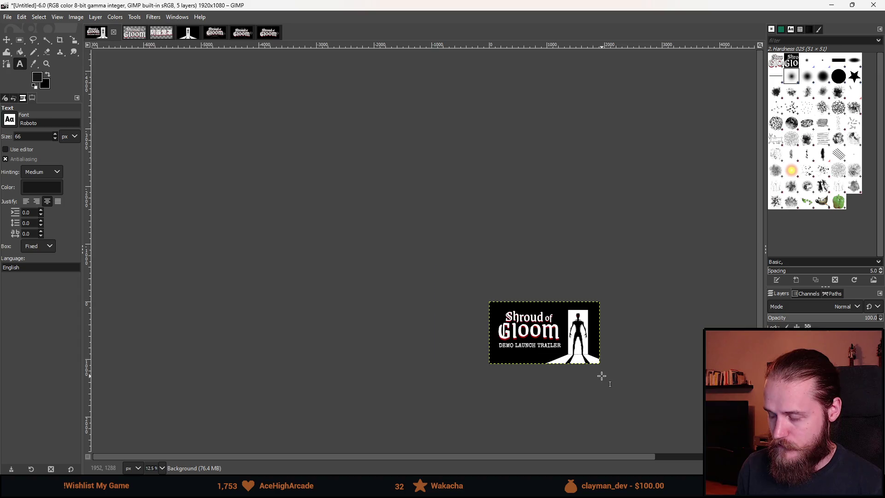
ctrl+scroll(601, 375, up, 2)
drag(630, 383, 570, 374)
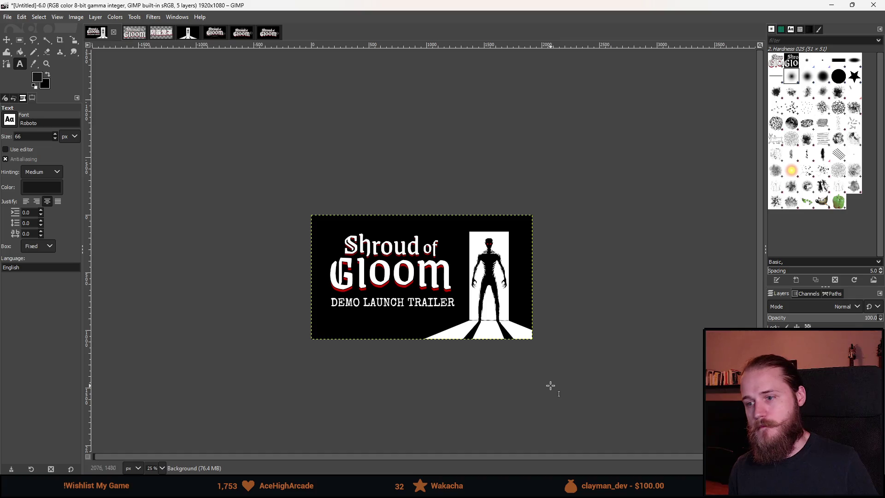
Step: Rewrite the caption text as PLAY THE DEMO NOW
click(456, 303)
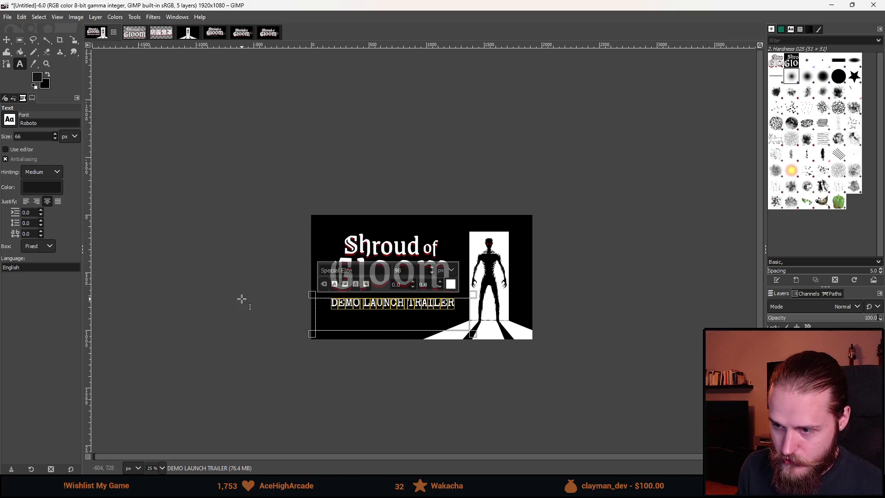
text(PLAY)
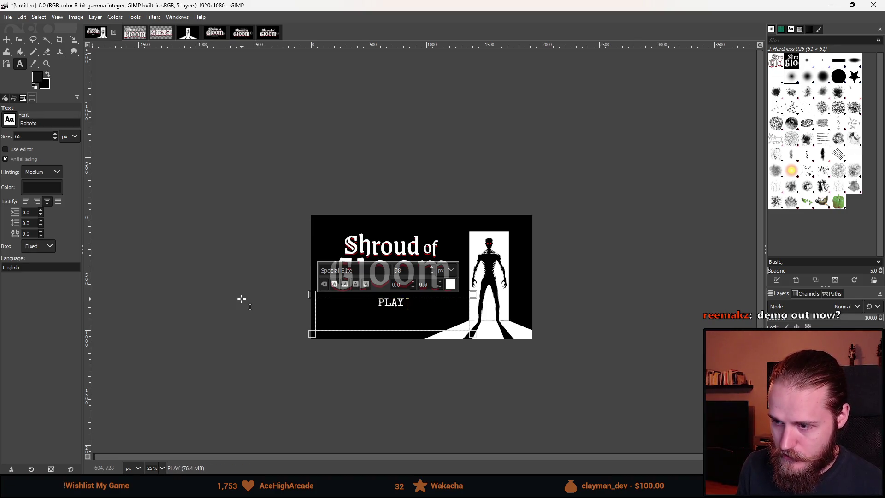
text( THE DEMO NOW)
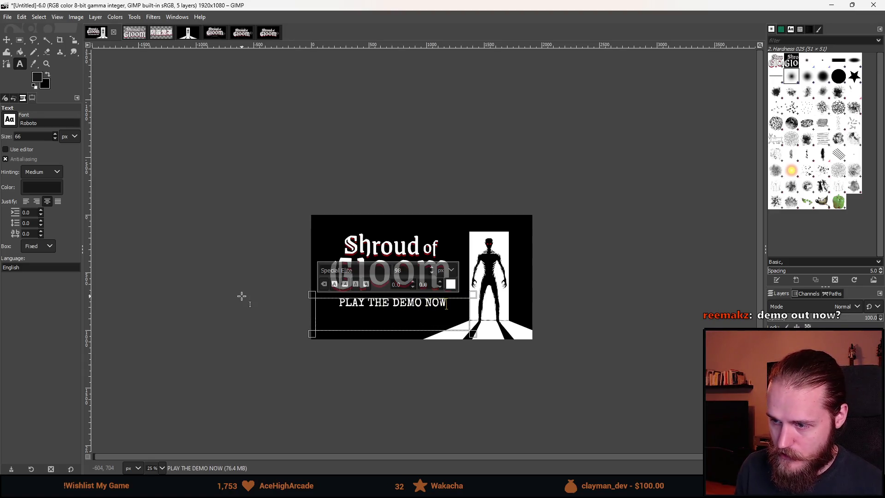
key(Escape)
scroll(634, 360, down, 1)
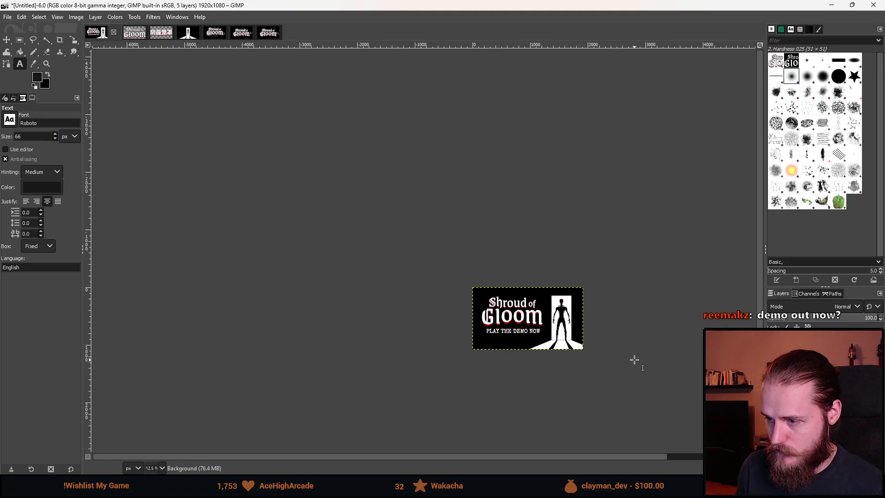
scroll(634, 360, up, 1)
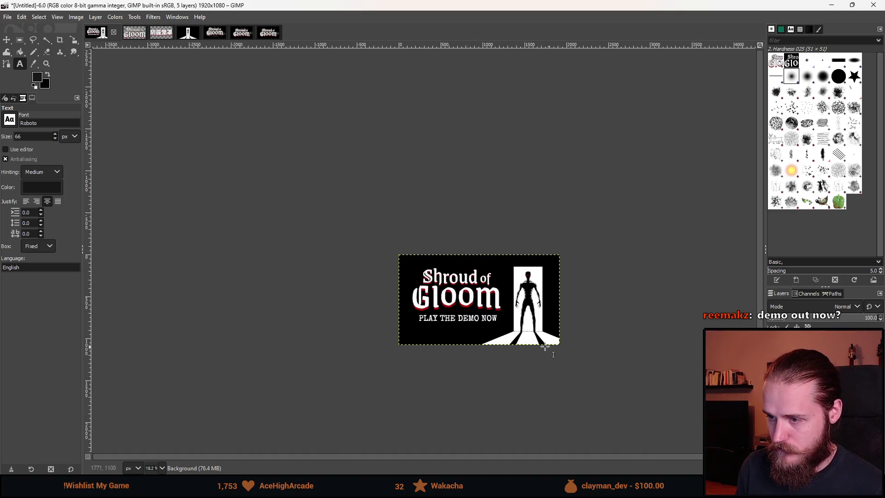
scroll(492, 338, up, 2)
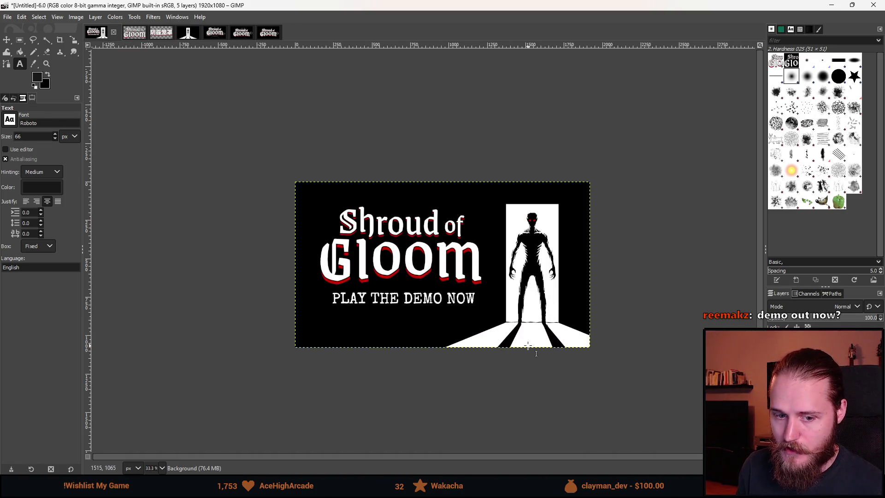
click(496, 323)
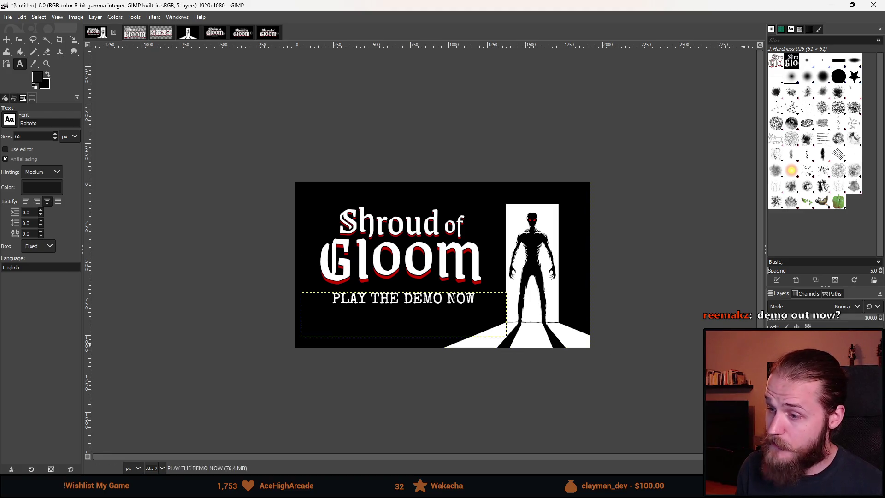
Step: Change the caption text to DEMO OUT NOW and zoom out to check it
text(DEMO OUT NOW)
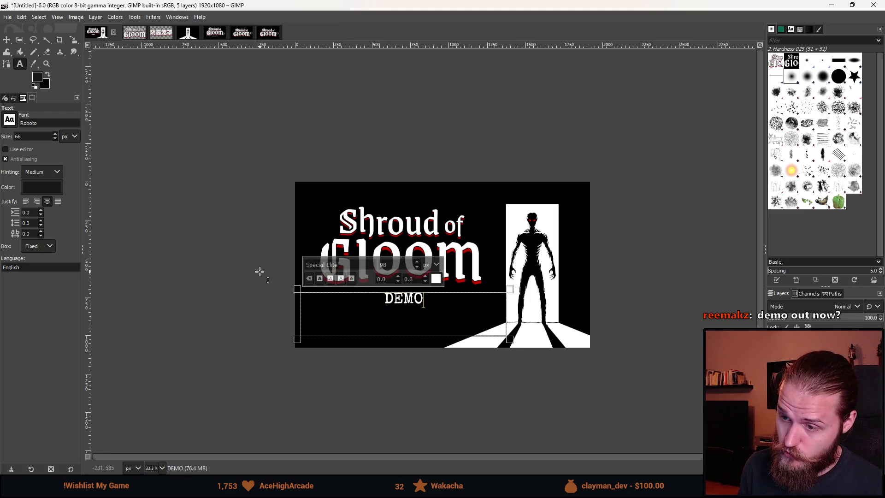
key(Escape)
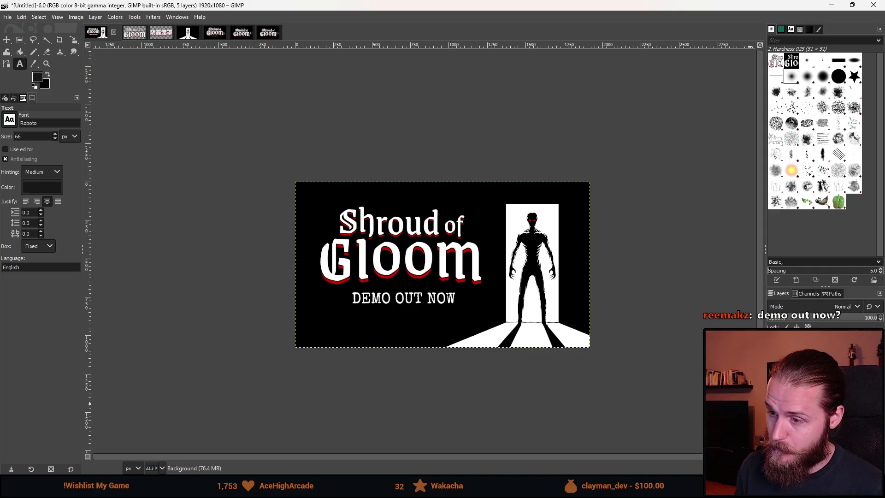
scroll(595, 362, down, 3)
scroll(592, 359, up, 2)
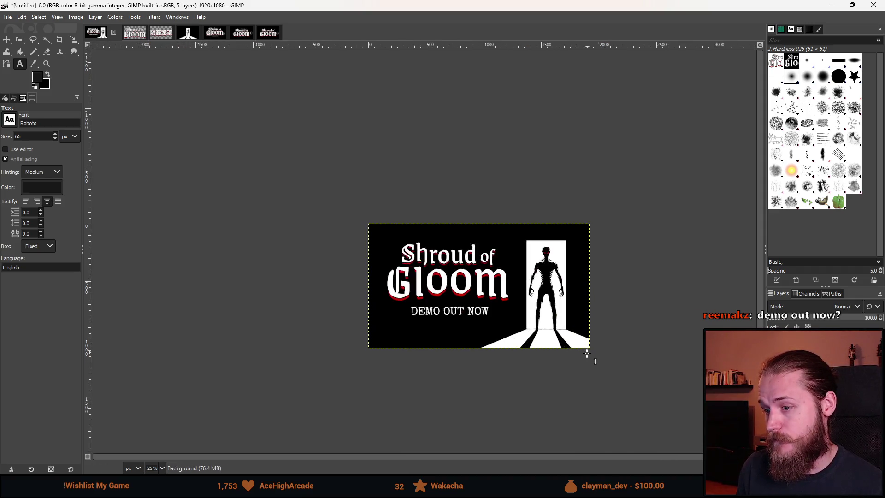
scroll(591, 344, down, 1)
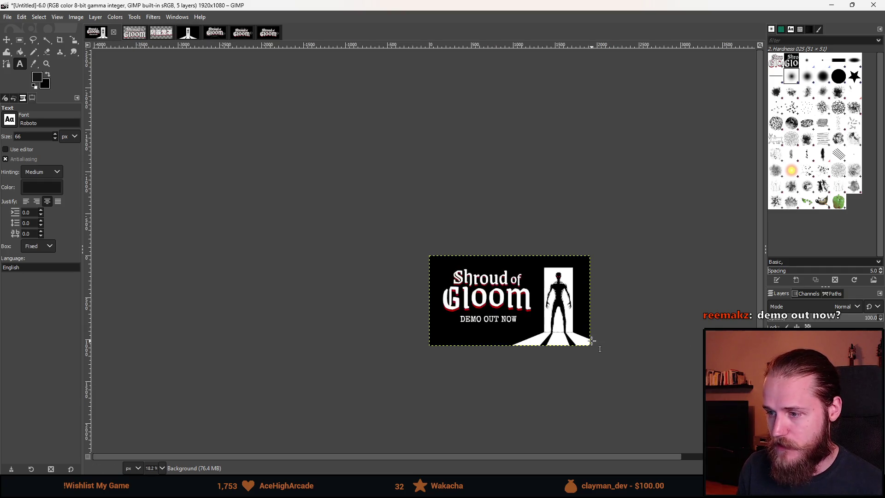
scroll(590, 343, up, 1)
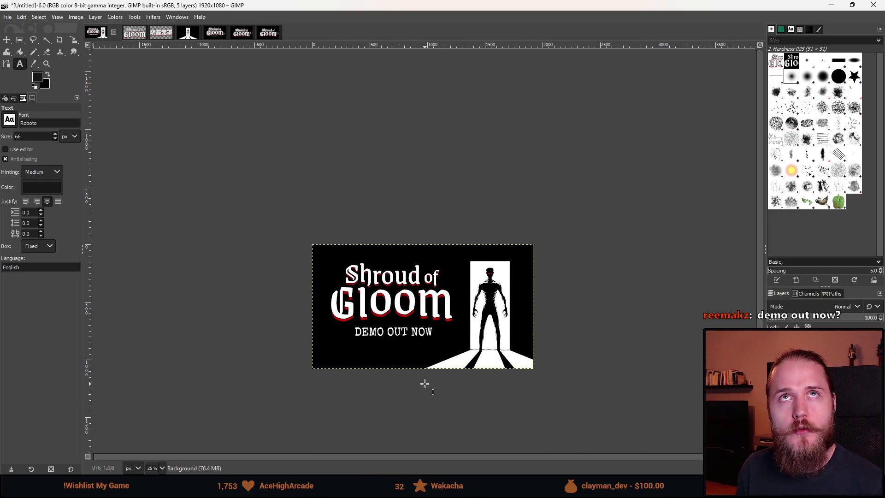
scroll(404, 390, up, 2)
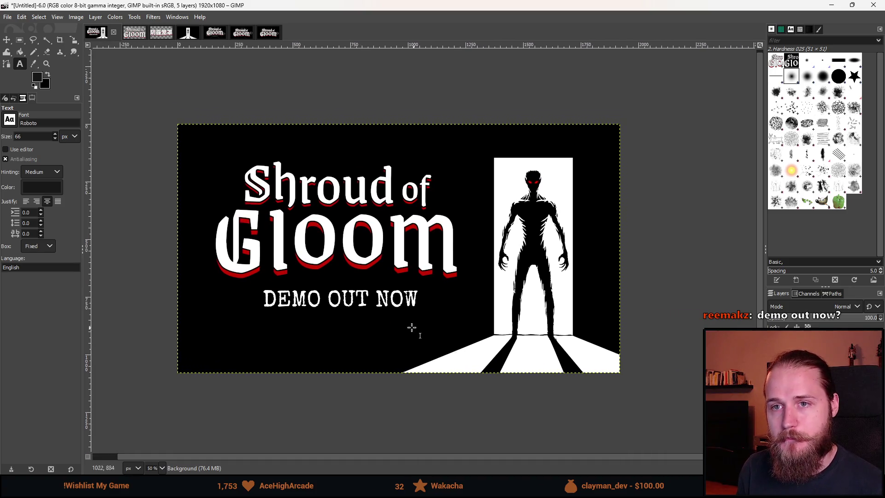
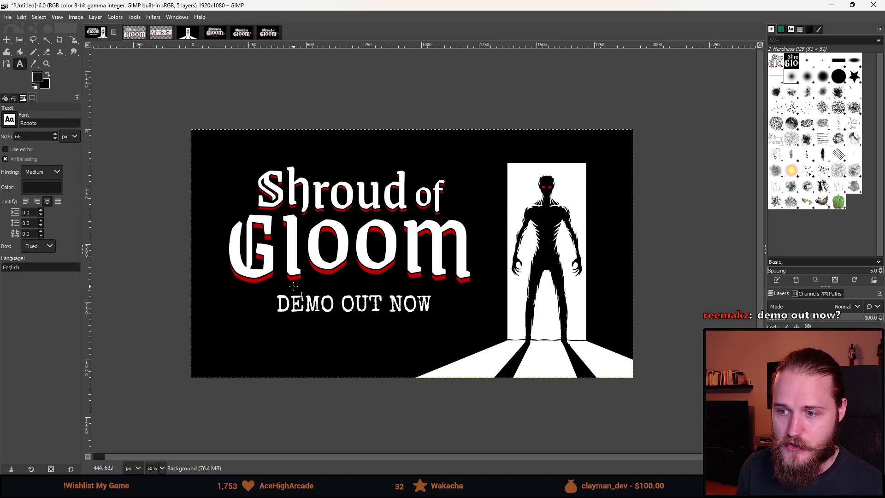
Step: Compare the 'DEMO OUT NOW' and 'PLAY THE DEMO NOW' subtitles, ending on 'PLAY THE DEMO NOW'
scroll(293, 286, down, 2)
scroll(294, 286, up, 1)
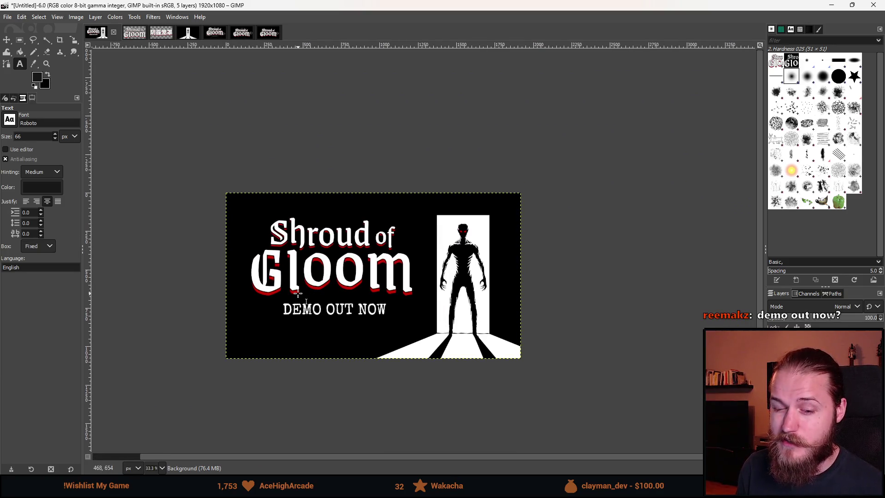
scroll(314, 331, up, 1)
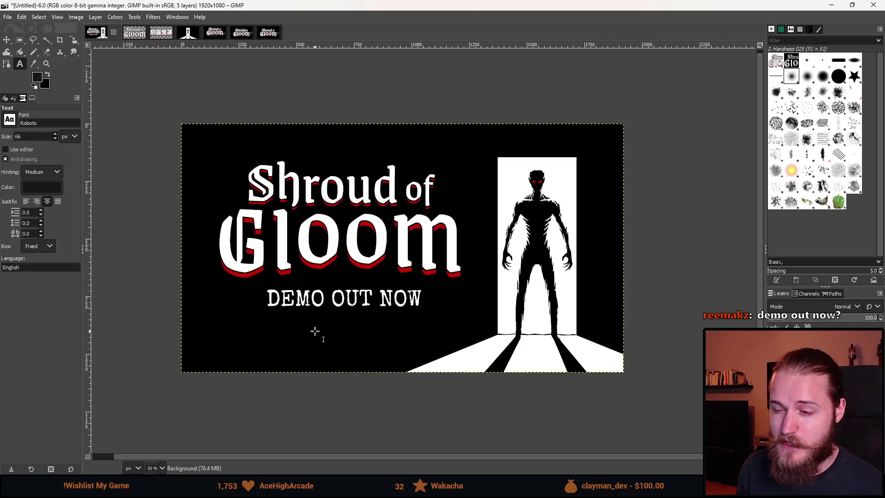
key(ctrl+z)
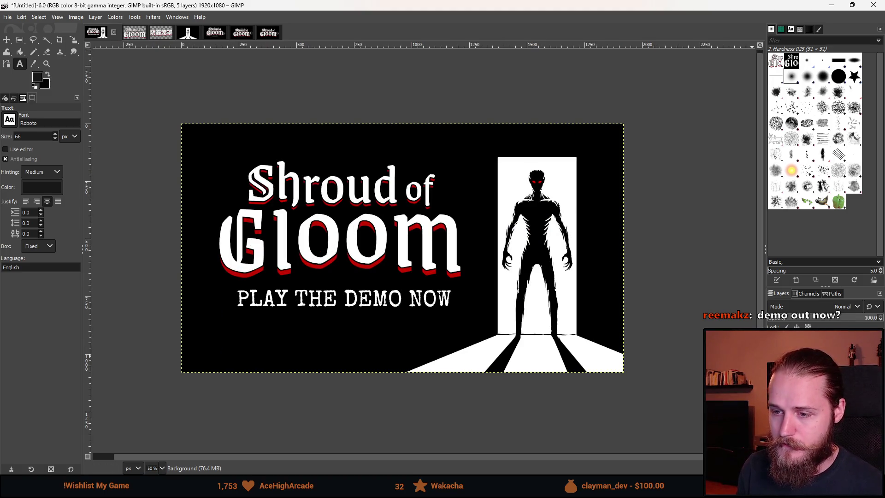
scroll(538, 330, down, 3)
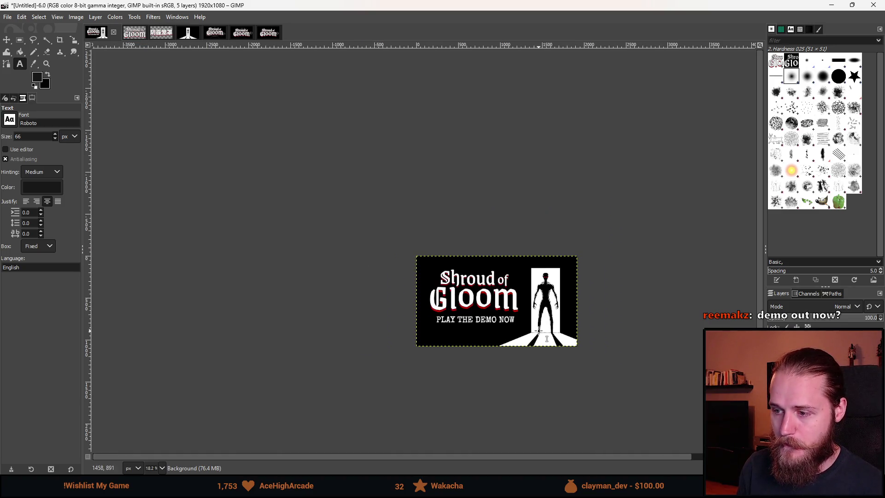
key(ctrl+y)
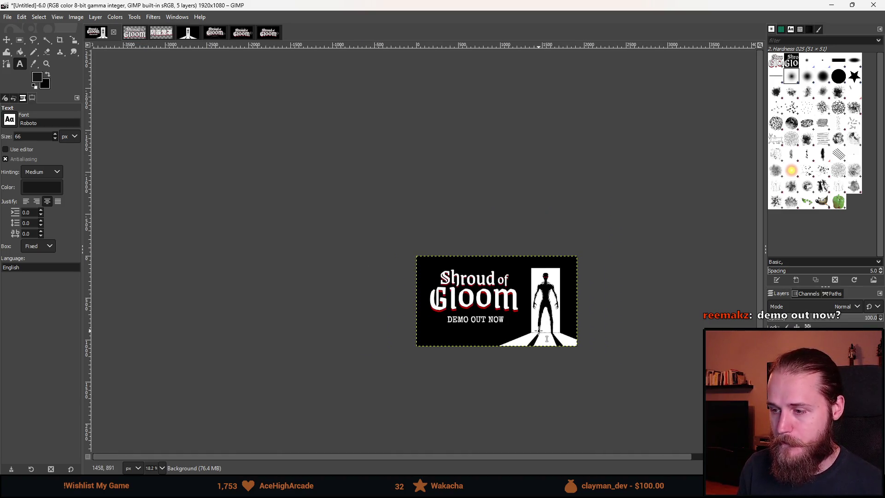
key(ctrl+z)
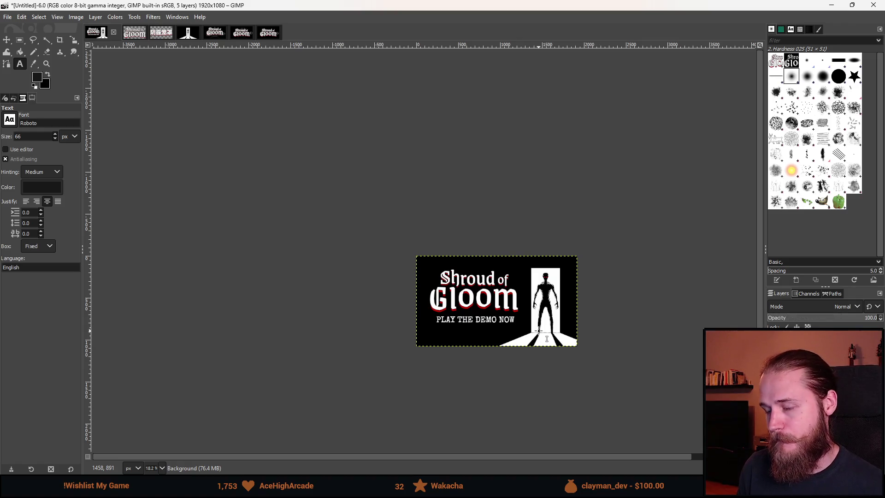
key(ctrl+y)
key(ctrl+z)
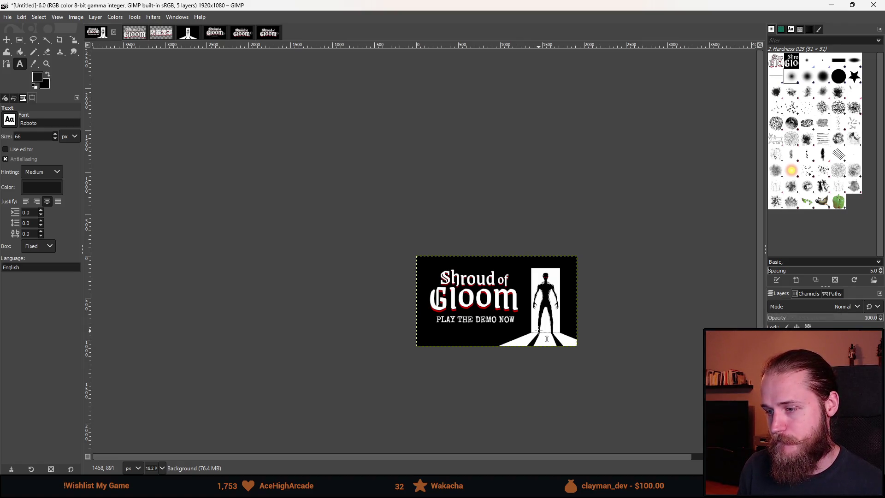
scroll(539, 330, right, 2)
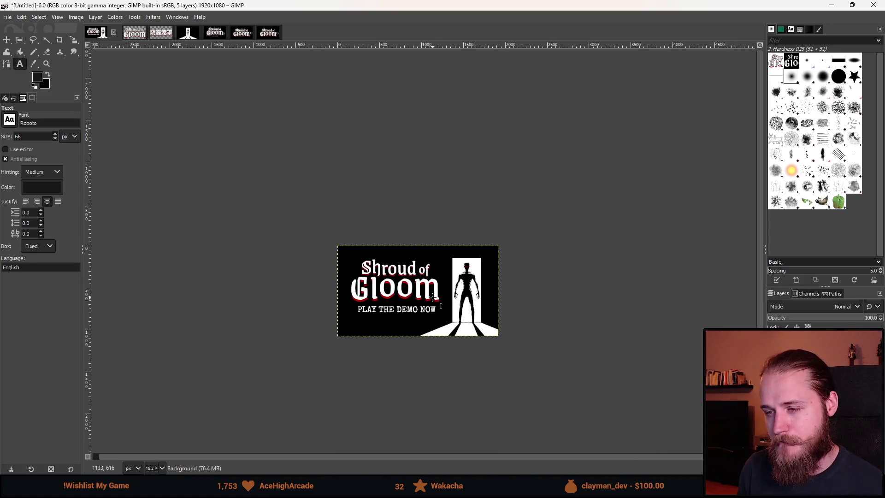
scroll(433, 297, up, 1)
scroll(433, 297, up, 2)
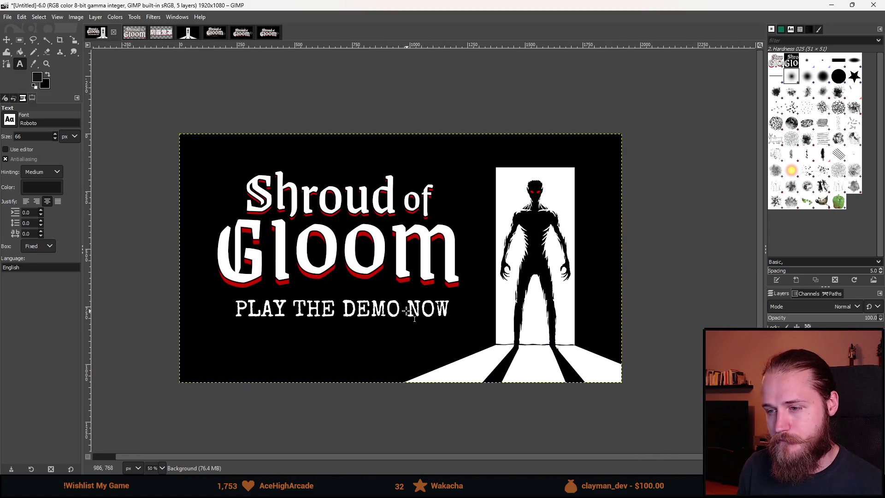
Step: Create a new 'Outlines' layer above the subtitle layer for the border
key(r)
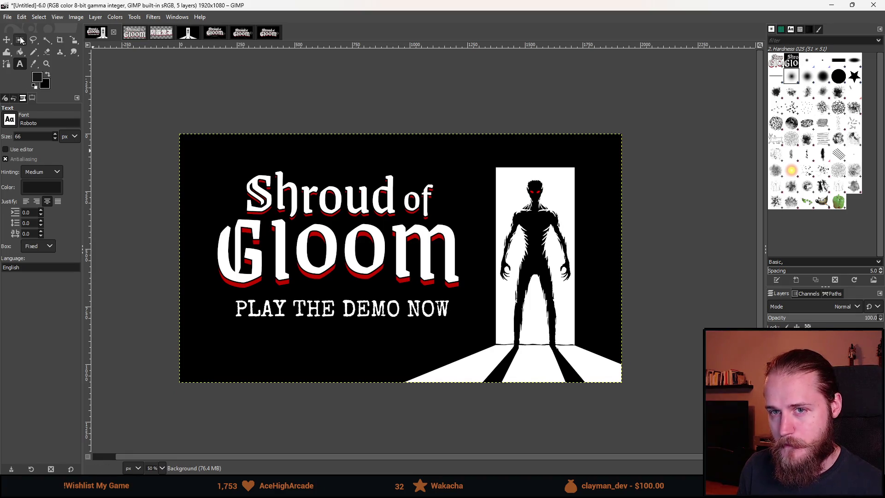
click(766, 369)
click(766, 369)
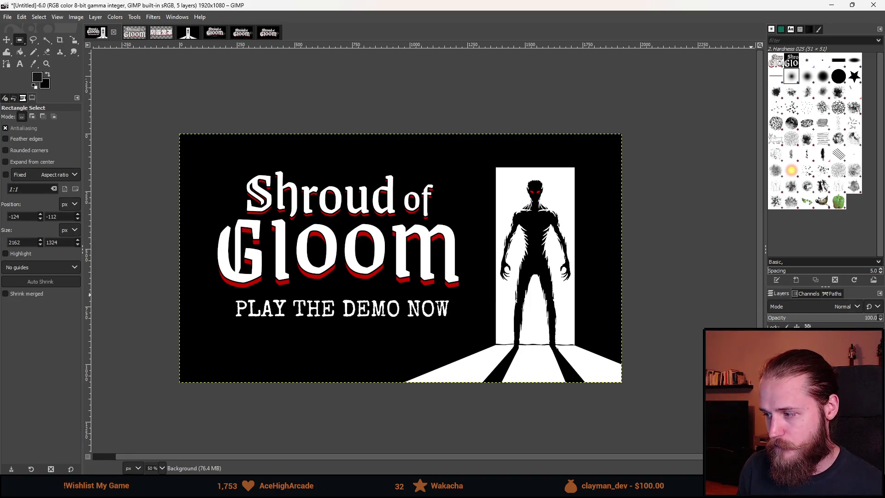
click(802, 369)
key(ctrl+shift+n)
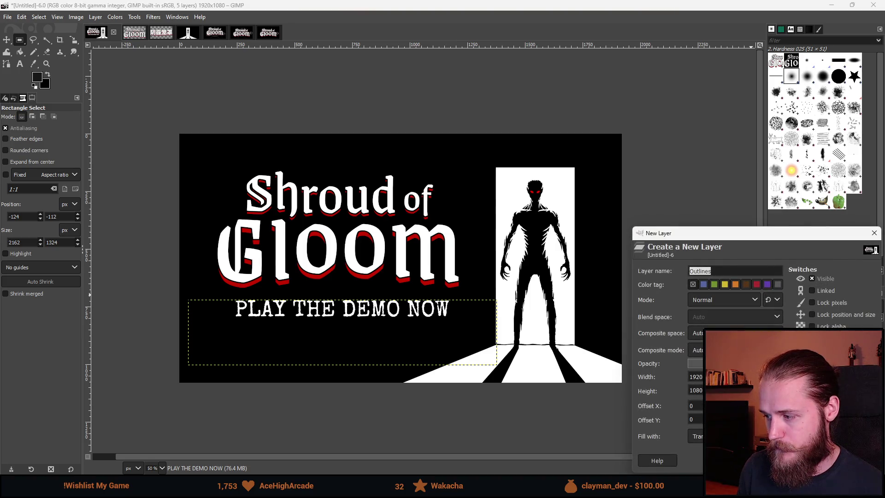
key(Return)
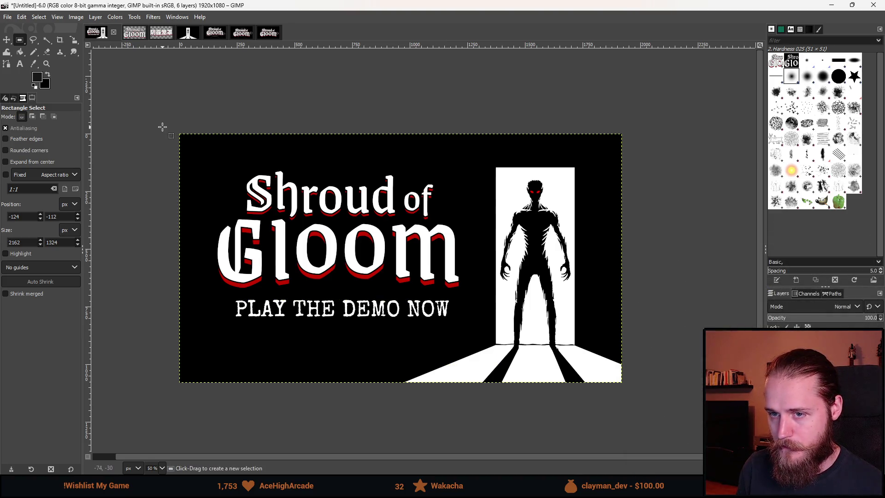
Step: Select a rectangle around the whole banner, fill it with bright red, then undo the fill
mouse_move(162, 126)
mouse_down()
mouse_move(599, 395)
mouse_move(639, 403)
mouse_up()
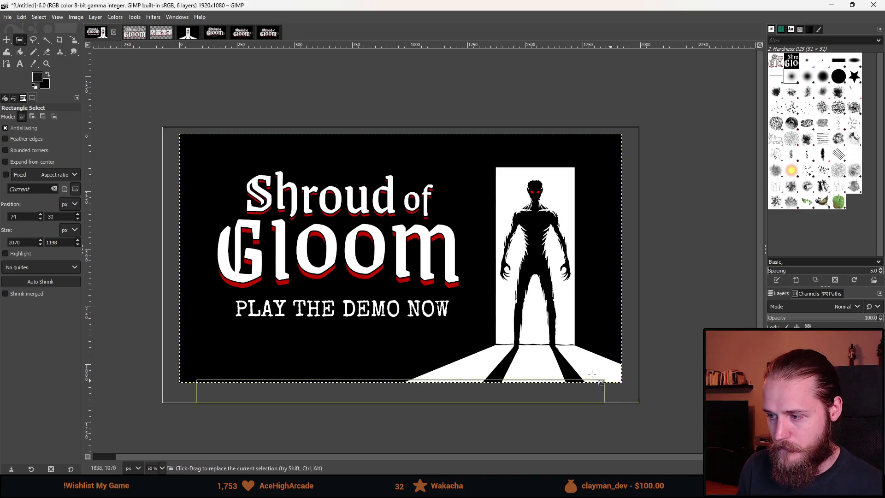
right_click(445, 300)
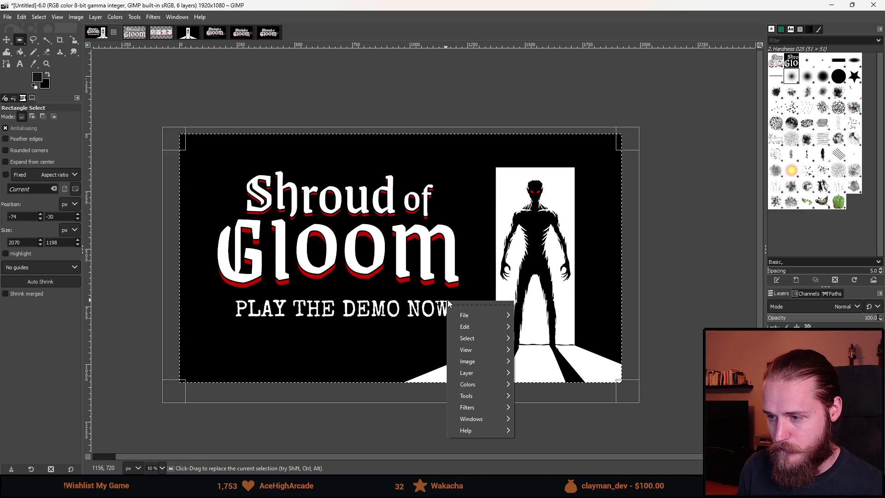
click(197, 67)
click(38, 77)
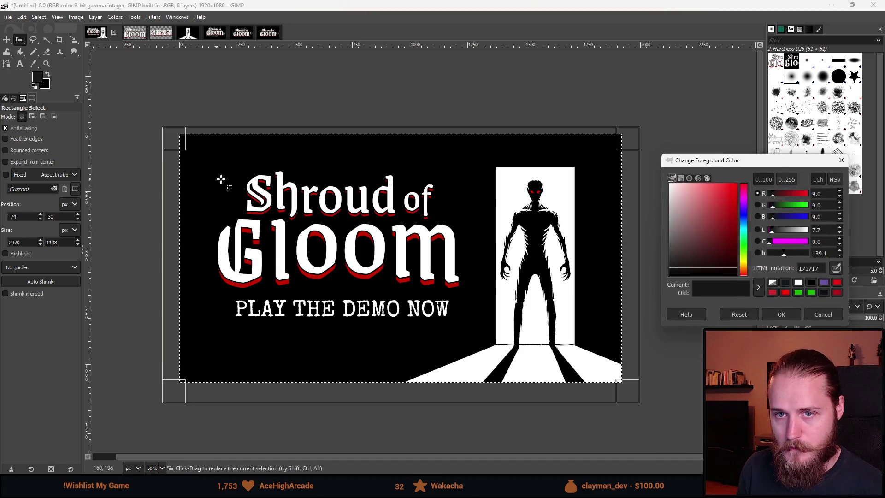
click(786, 292)
click(784, 314)
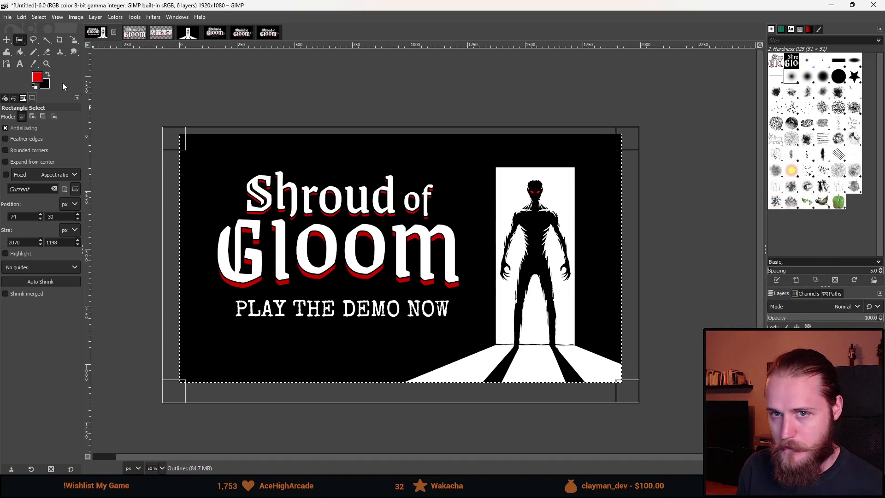
click(20, 52)
click(430, 216)
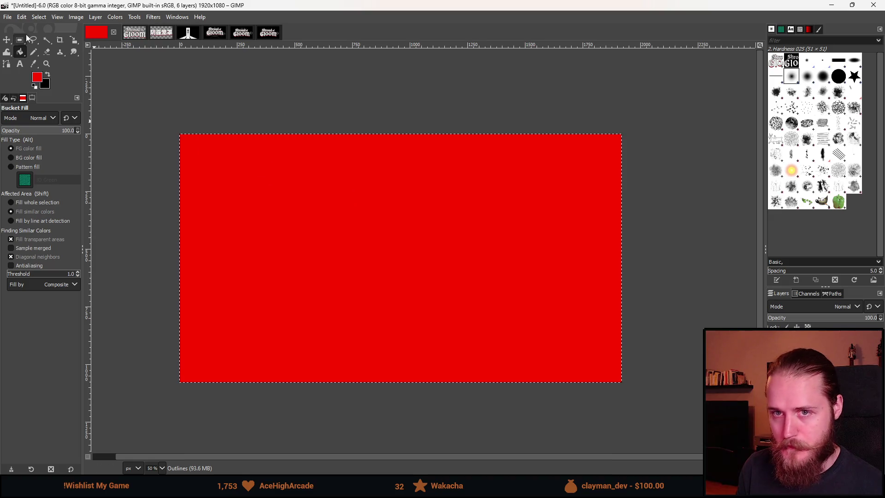
right_click(318, 190)
mouse_move(369, 225)
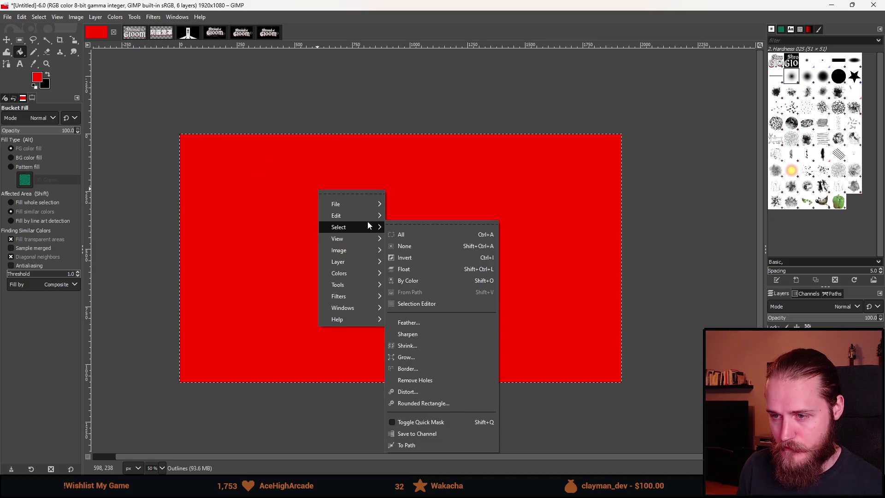
key(ctrl+z)
Step: Shrink the selection 8 px inside the edges and fill it with red
right_click(364, 242)
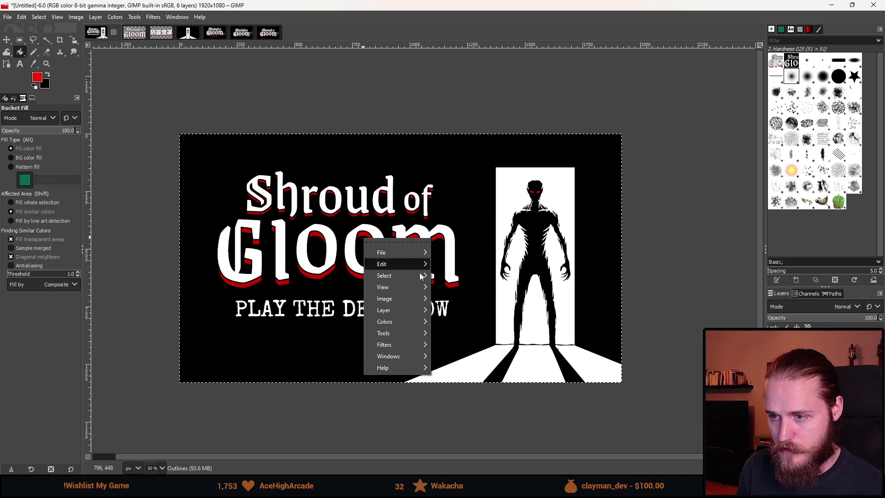
mouse_move(407, 266)
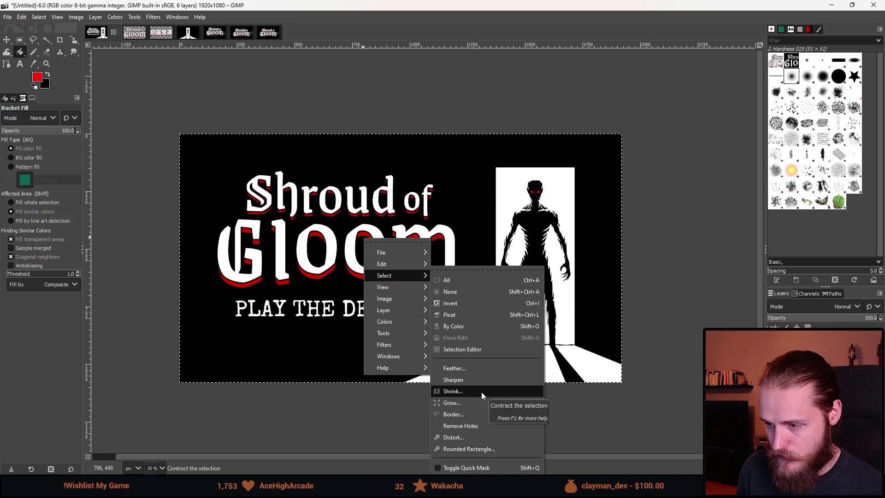
click(481, 391)
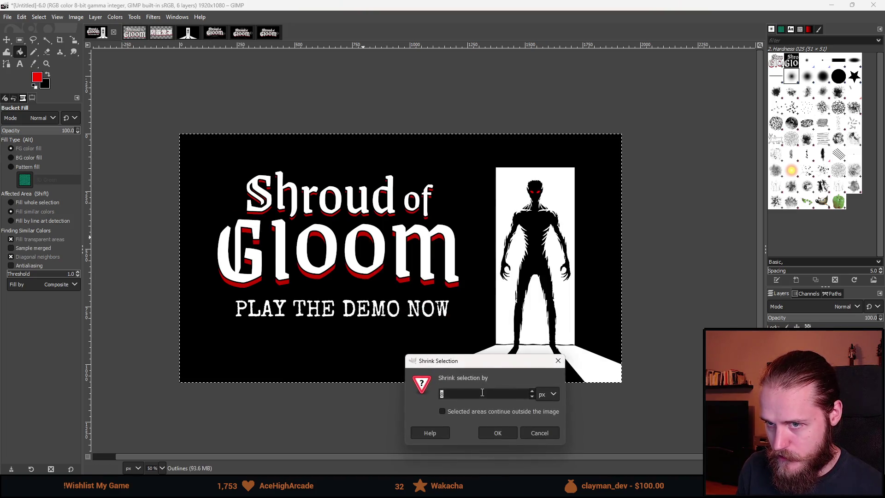
click(502, 434)
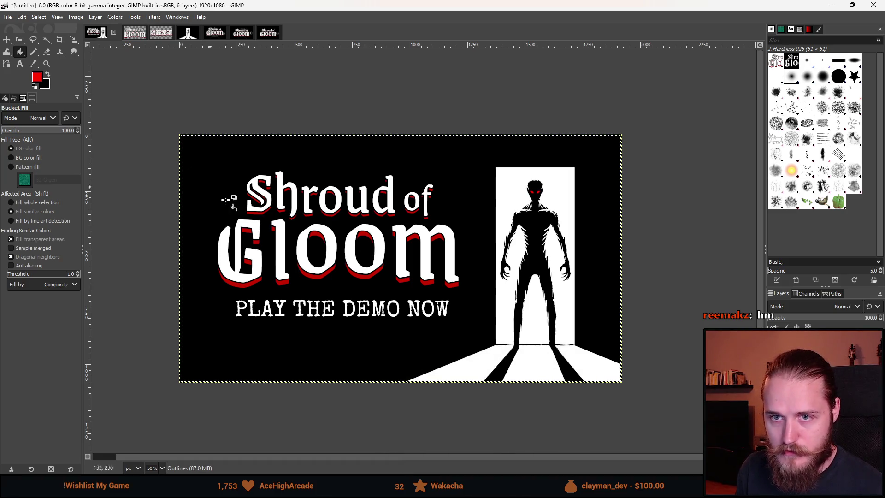
click(226, 199)
Step: Toggle the display of the layer boundary outline on the canvas
right_click(476, 291)
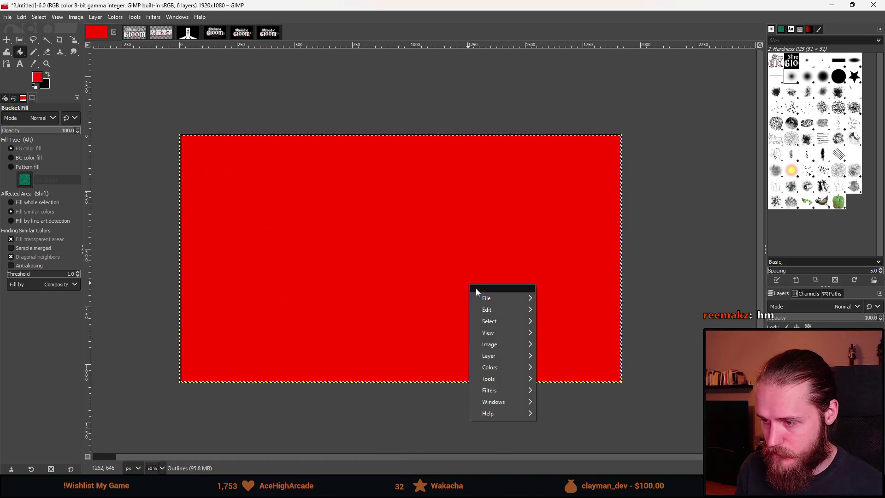
mouse_move(496, 330)
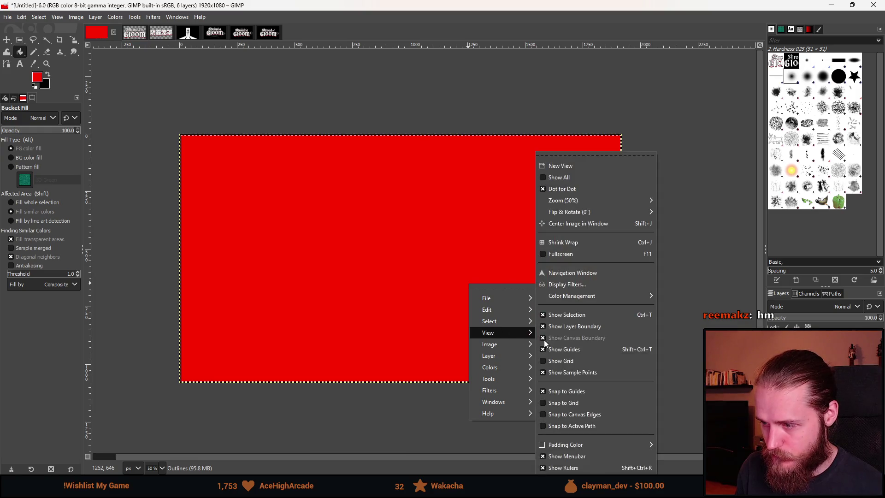
click(598, 323)
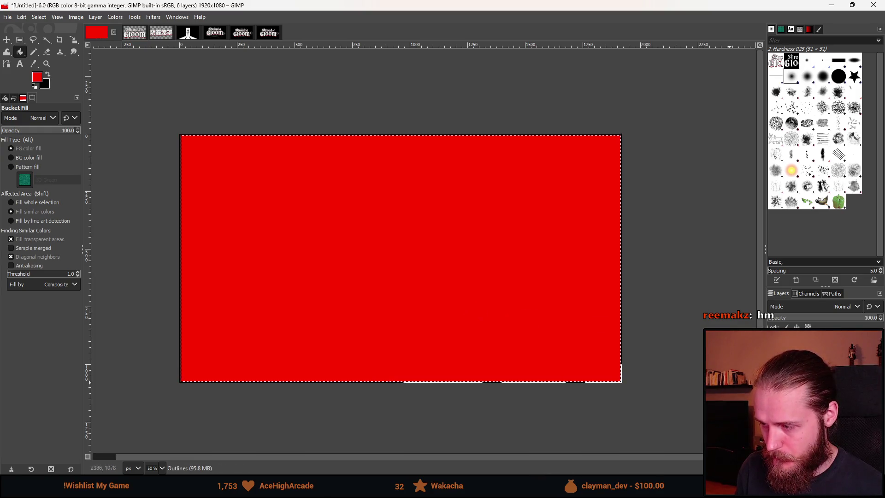
right_click(439, 298)
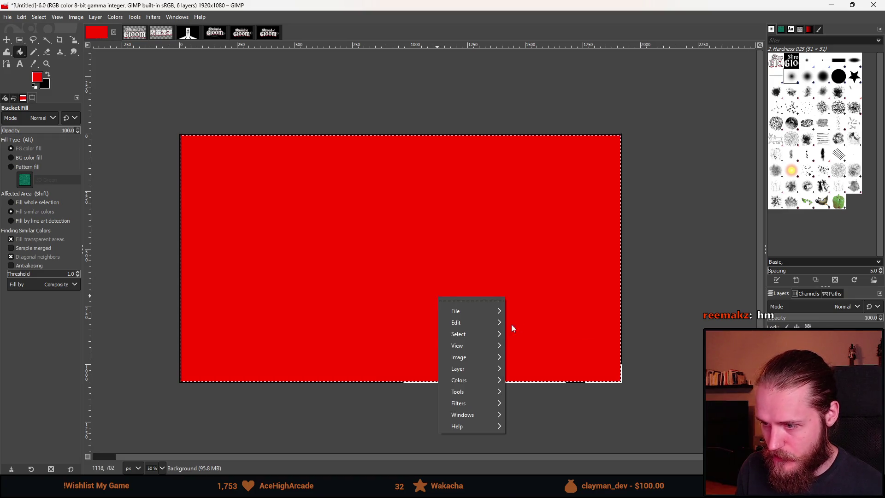
key(Escape)
Step: Shrink the selection inward again, this time by 8 px
right_click(403, 267)
mouse_move(438, 306)
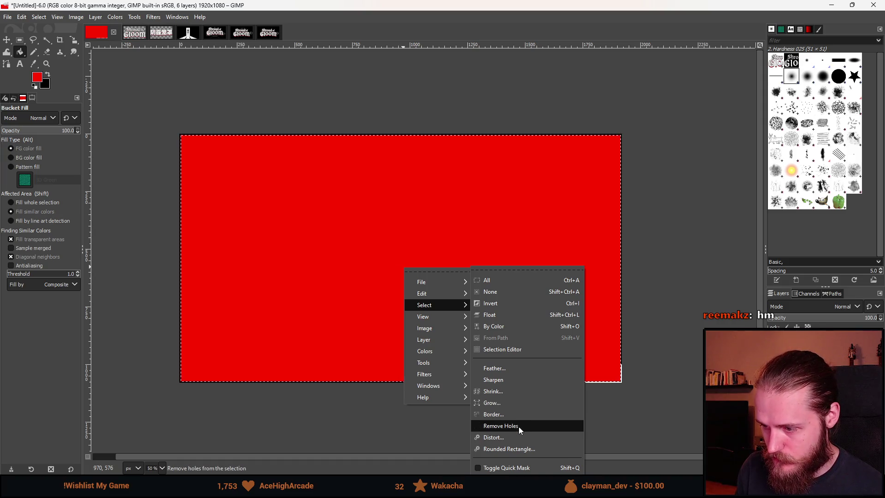
click(517, 392)
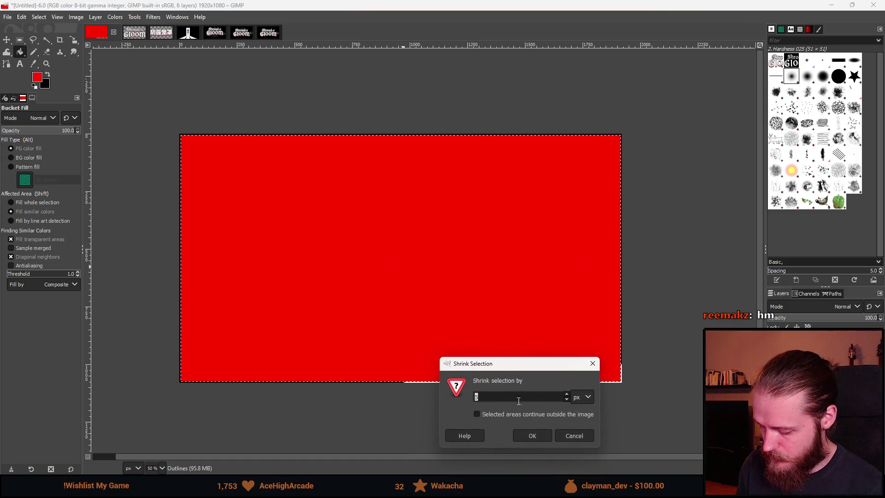
click(531, 434)
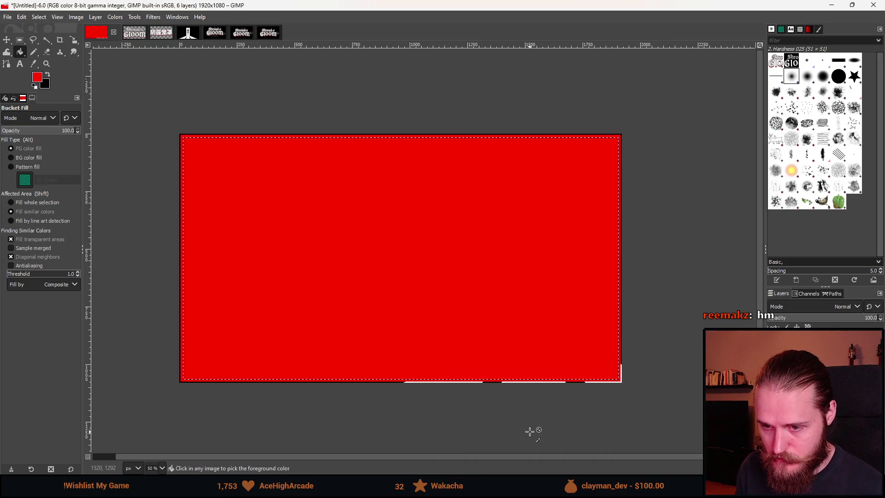
right_click(396, 298)
mouse_move(438, 334)
click(512, 378)
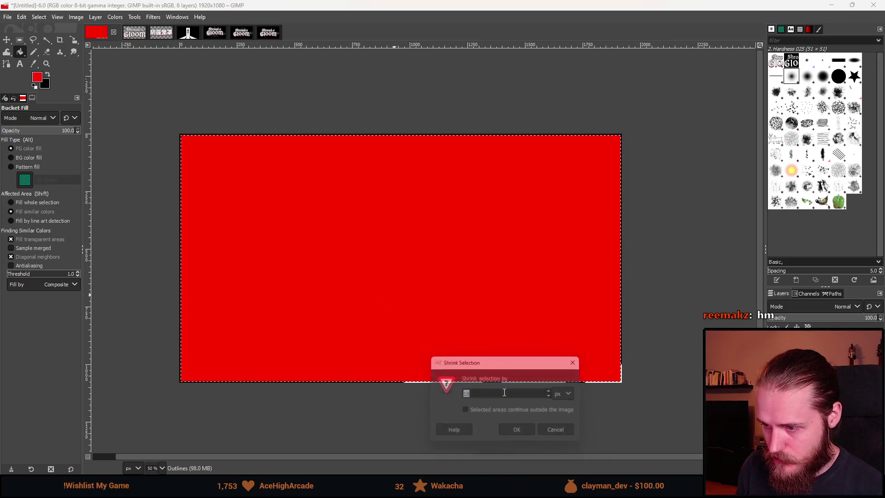
text(8)
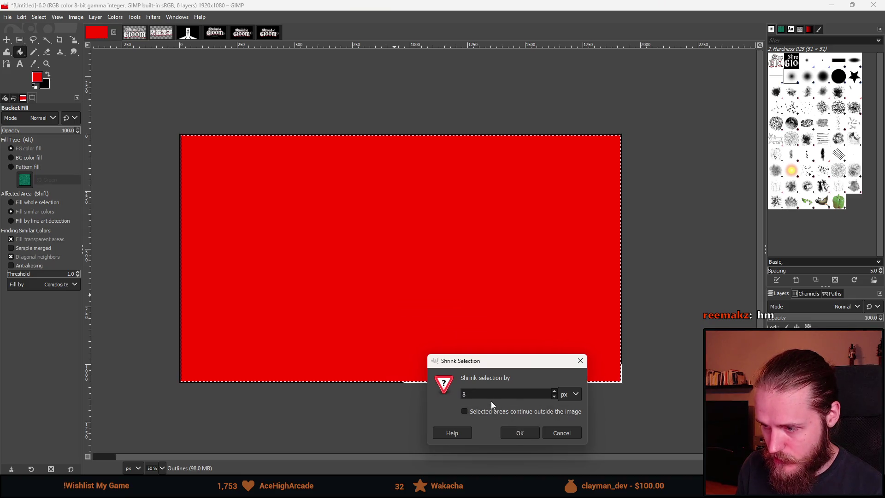
click(519, 436)
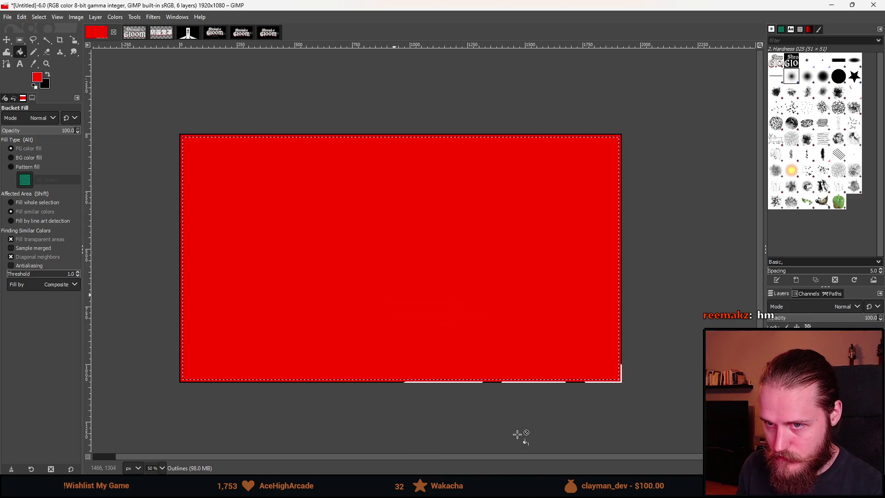
Step: Undo the extra shrink, enlarge the eraser to 817 px and erase the red inside the selection
key(ctrl+z)
right_click(422, 297)
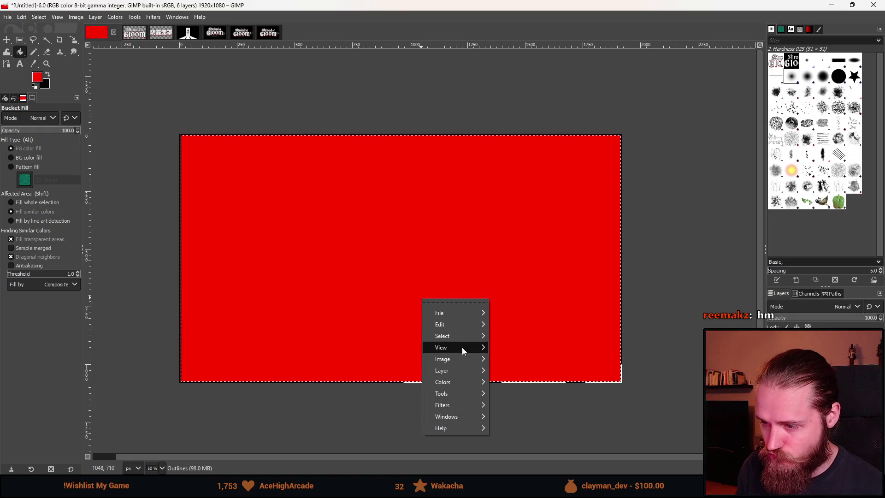
mouse_move(464, 337)
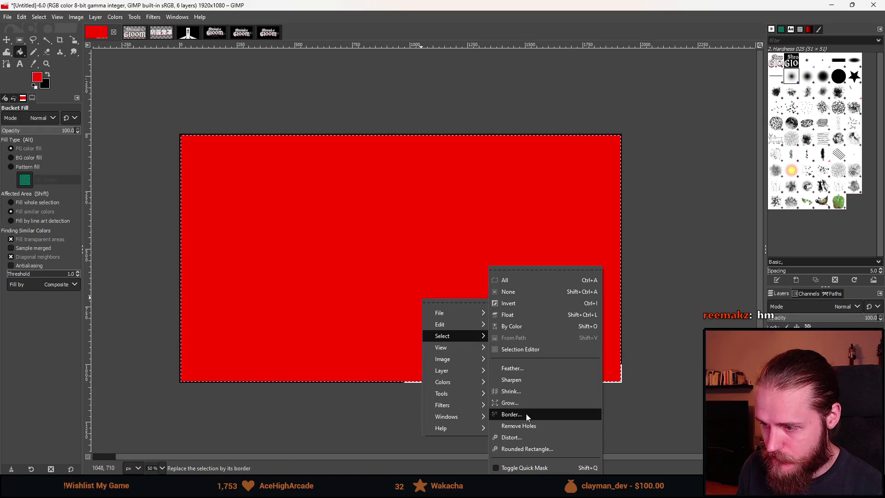
click(525, 391)
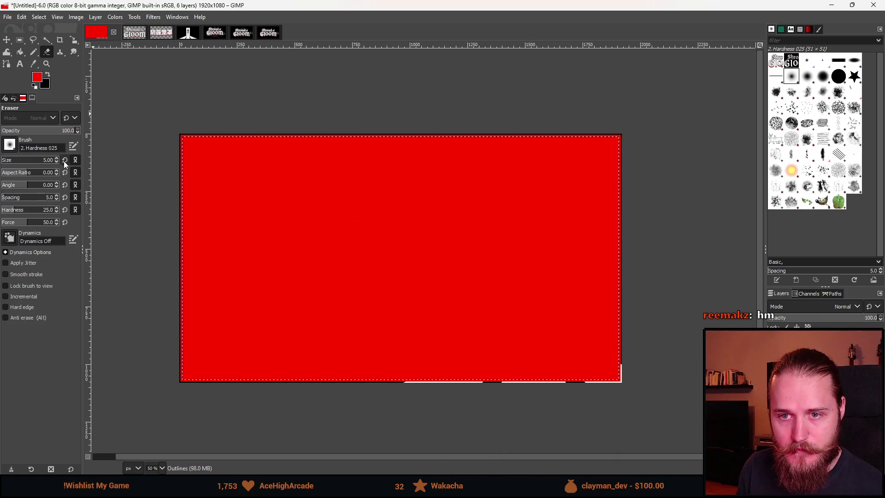
drag(46, 166, 51, 165)
mouse_move(223, 152)
mouse_down()
mouse_move(218, 208)
mouse_move(148, 369)
mouse_move(243, 364)
mouse_move(277, 276)
mouse_move(345, 375)
mouse_move(385, 87)
mouse_move(460, 206)
mouse_move(453, 210)
mouse_up()
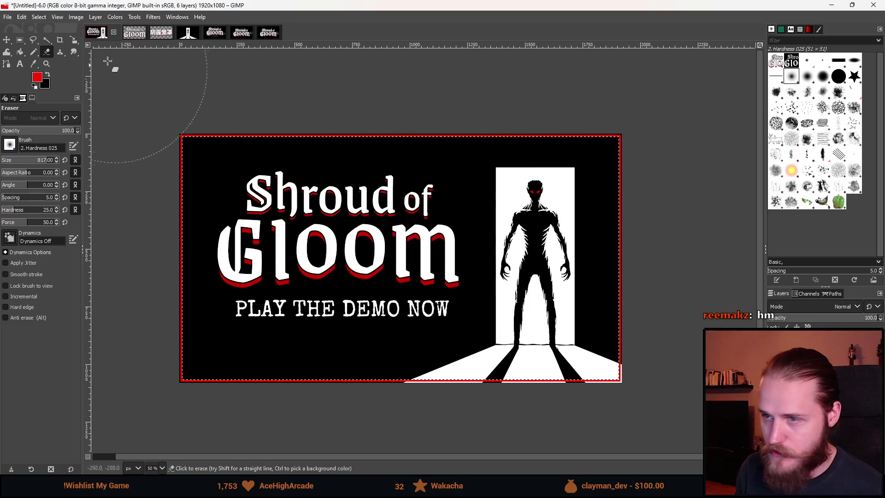
Step: Drag a rectangular selection that overshoots the banner on all four sides
key(r)
ctrl+scroll(347, 251, down, 2)
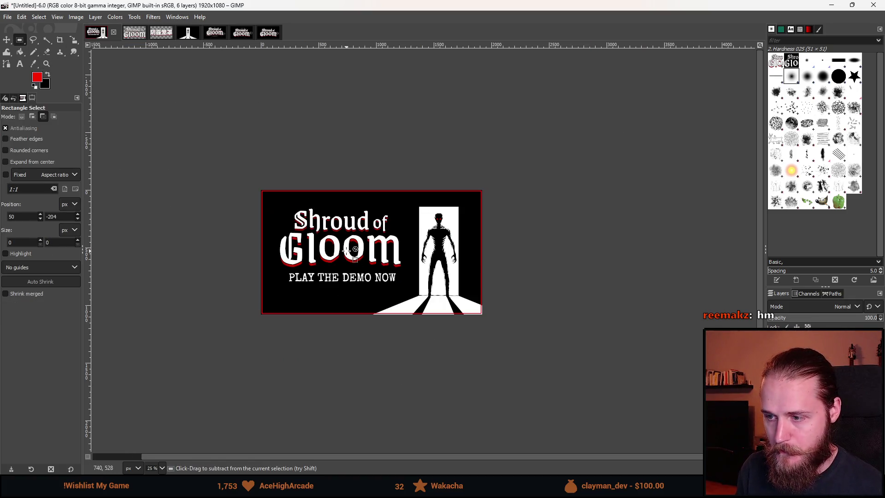
ctrl+scroll(347, 250, down, 1)
ctrl+scroll(346, 249, up, 1)
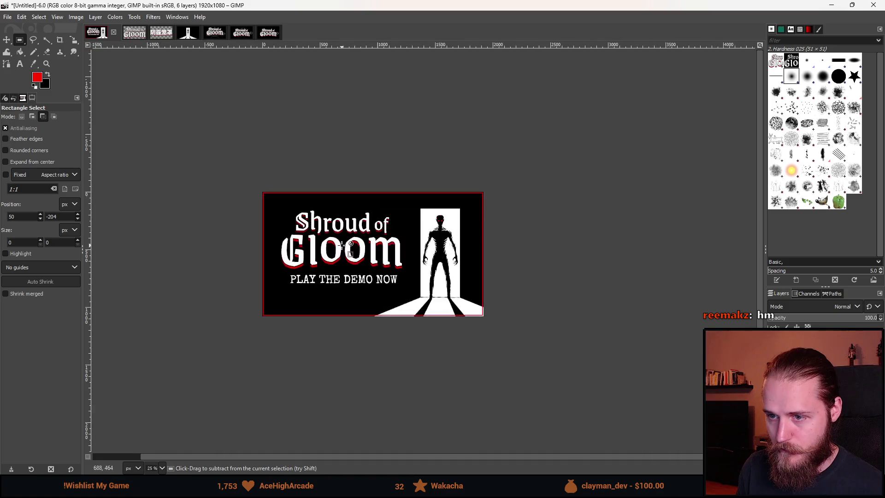
ctrl+scroll(341, 244, up, 2)
ctrl+scroll(342, 245, up, 2)
ctrl+scroll(282, 241, down, 2)
ctrl+scroll(282, 240, up, 2)
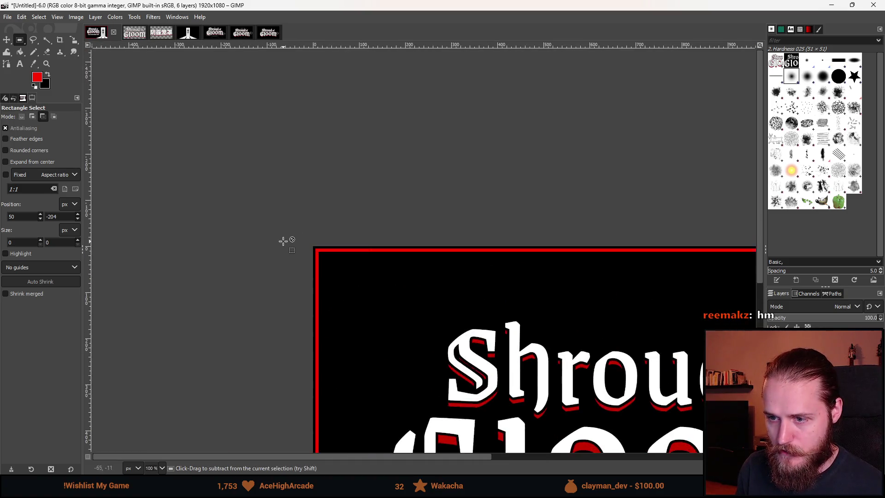
ctrl+scroll(420, 282, up, 4)
ctrl+scroll(419, 285, down, 6)
ctrl+scroll(419, 286, down, 3)
ctrl+scroll(348, 237, up, 3)
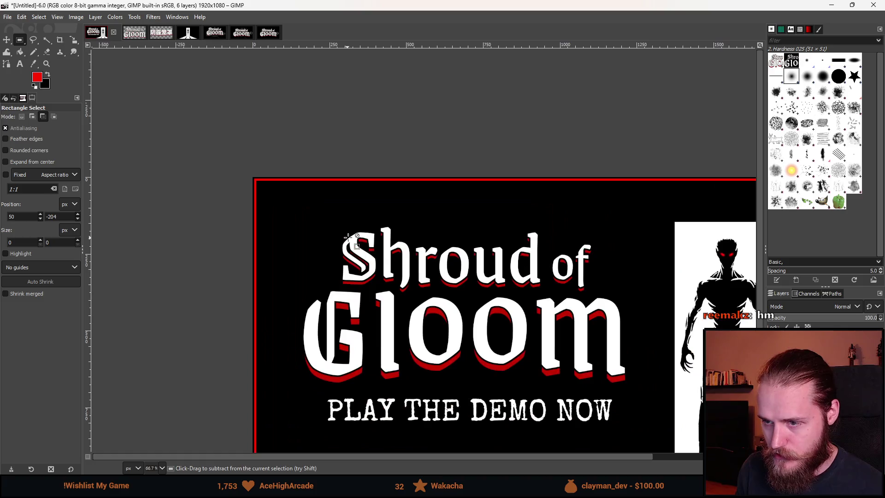
scroll(278, 212, down, 2)
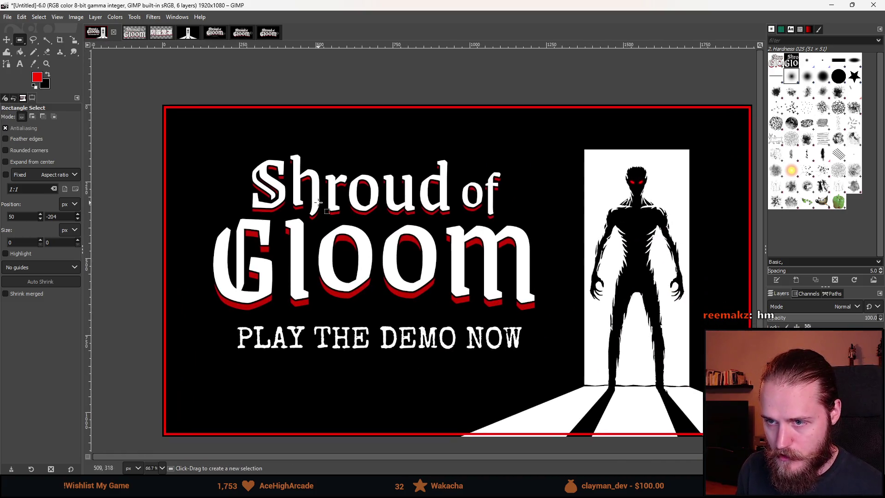
ctrl+scroll(319, 203, down, 1)
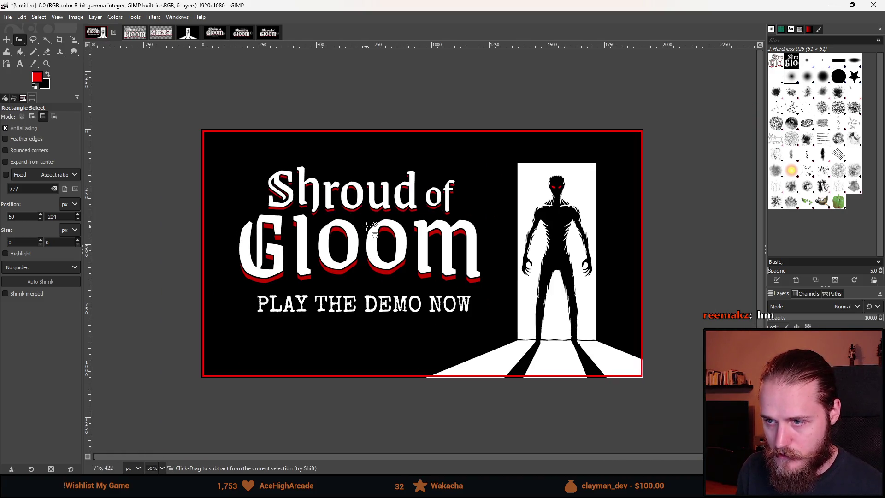
mouse_move(157, 93)
mouse_down()
mouse_move(636, 405)
mouse_move(689, 419)
mouse_up()
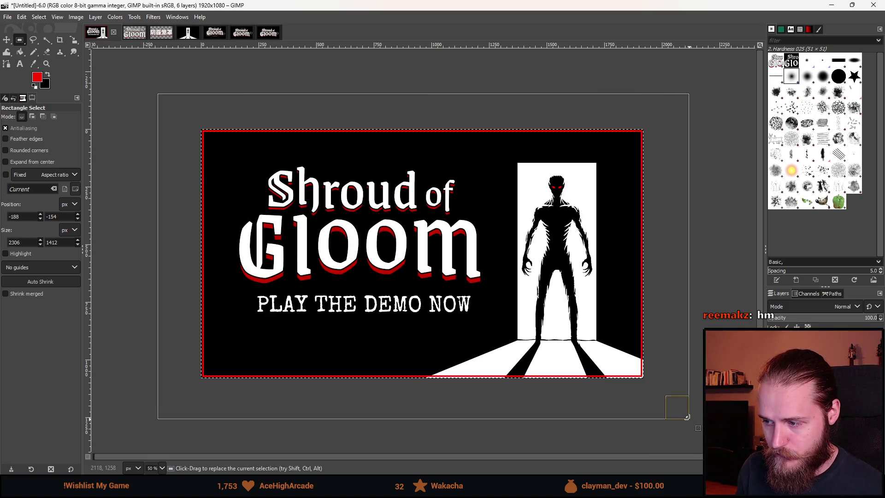
right_click(517, 284)
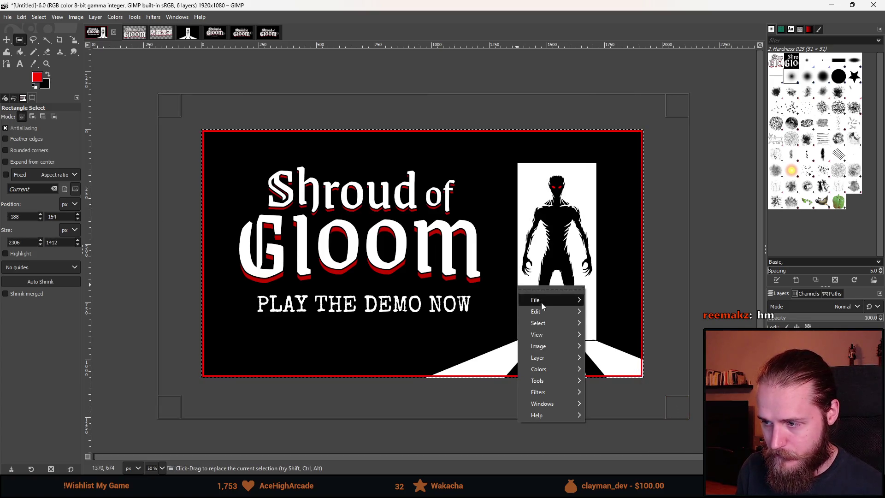
Step: Shrink the oversized selection and invert it so only the outer border band is selected
mouse_move(556, 324)
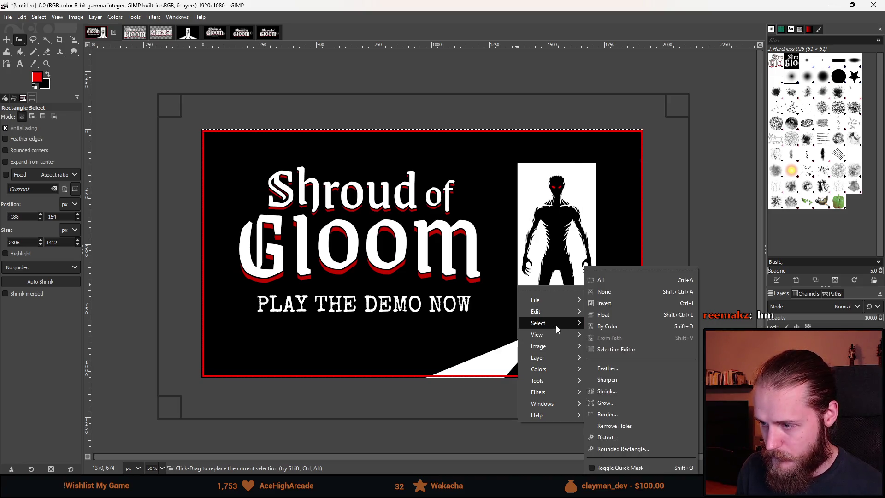
click(626, 391)
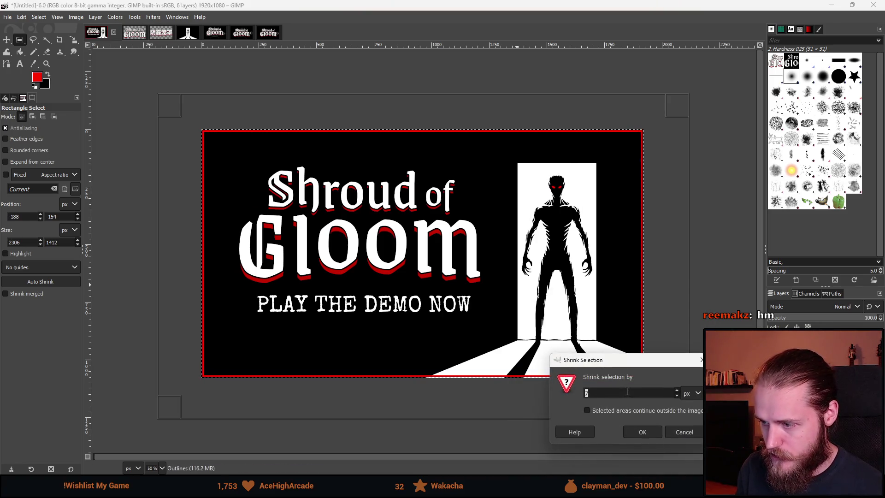
click(634, 429)
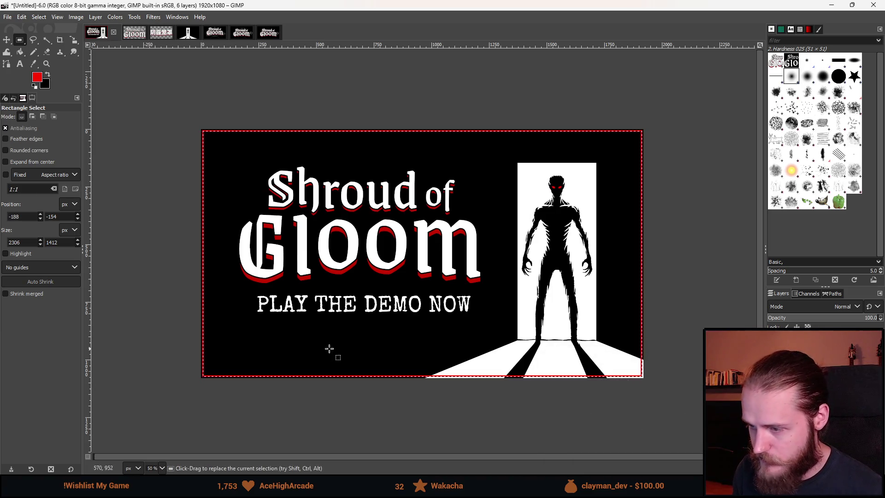
scroll(234, 379, up, 8)
scroll(188, 336, down, 6)
right_click(242, 242)
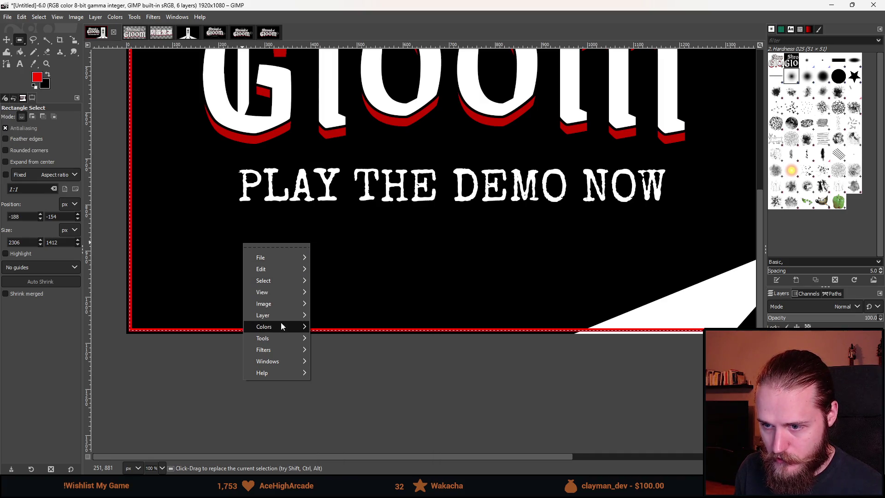
mouse_move(284, 281)
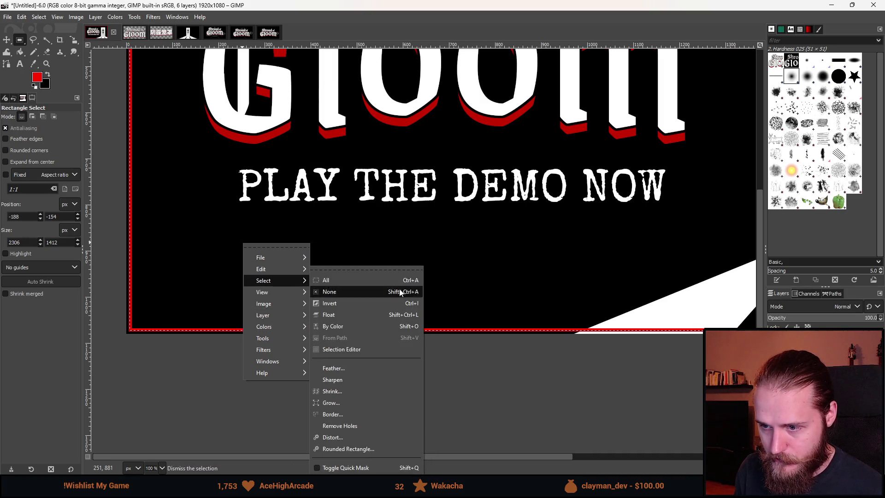
click(347, 305)
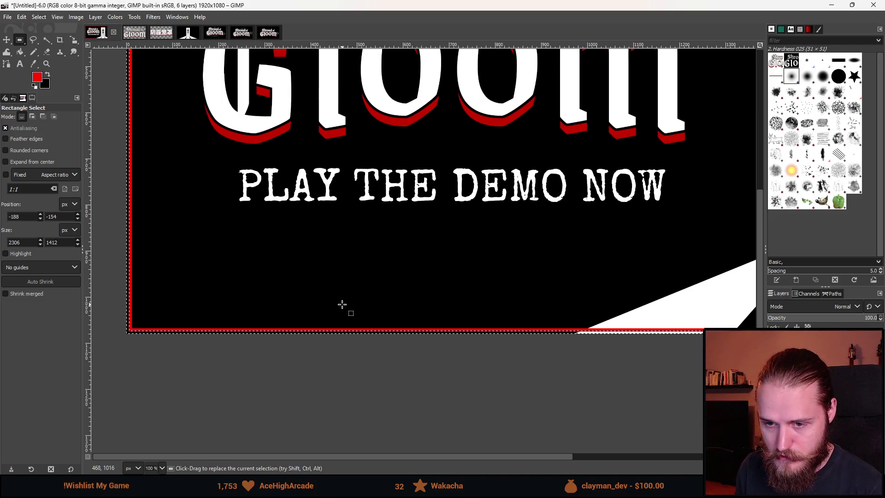
Step: Set black as the foreground colour and pick the Bucket Fill tool
ctrl+scroll(138, 336, up, 5)
ctrl+scroll(188, 320, down, 15)
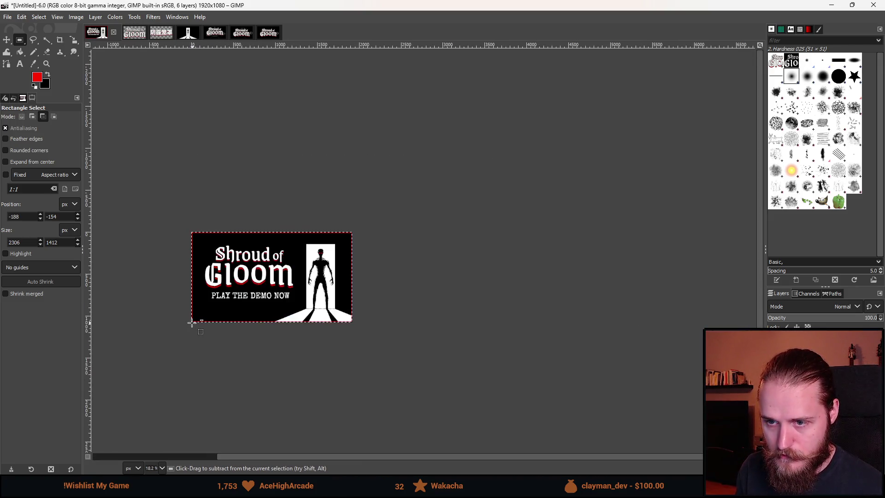
scroll(191, 323, up, 3)
click(48, 73)
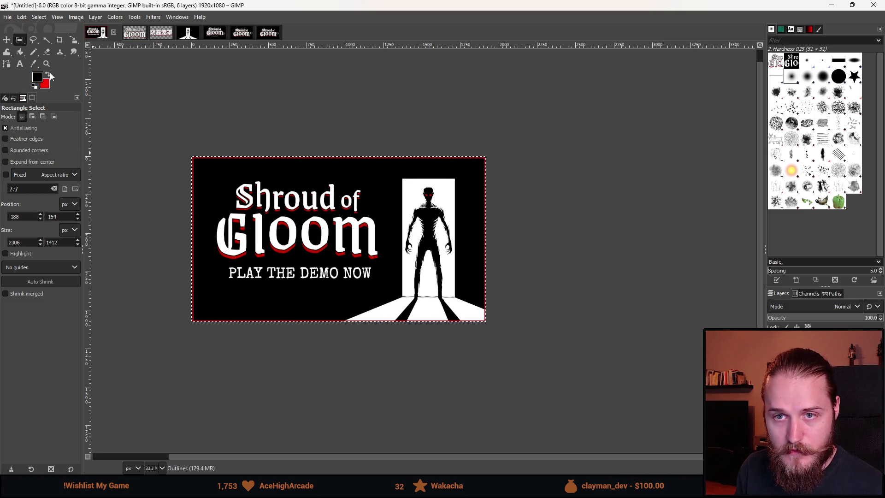
click(20, 52)
ctrl+scroll(210, 330, up, 7)
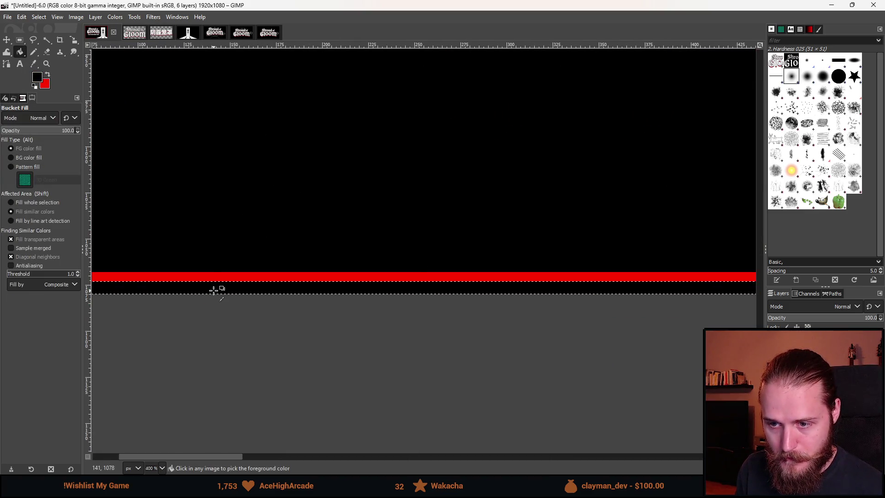
ctrl+scroll(214, 290, down, 5)
Step: Zoom around the border band, ending with Rectangle Select as the active tool
key(r)
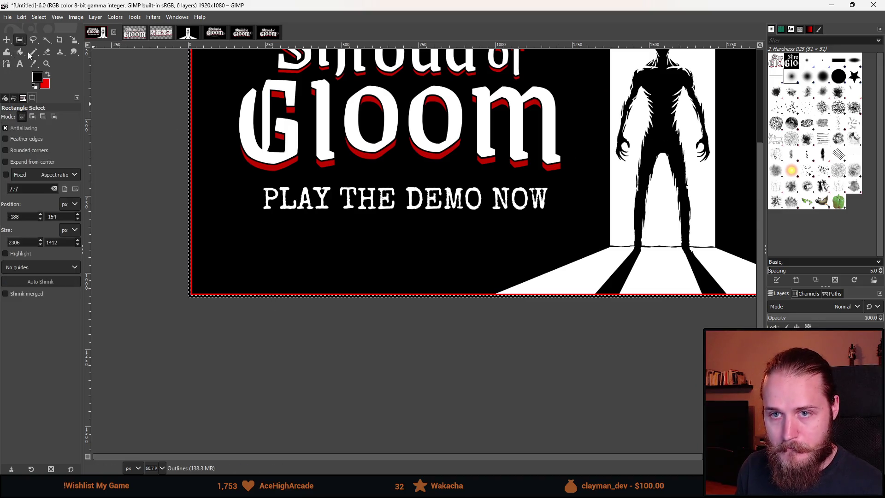
ctrl+scroll(276, 253, down, 2)
ctrl+scroll(409, 286, down, 1)
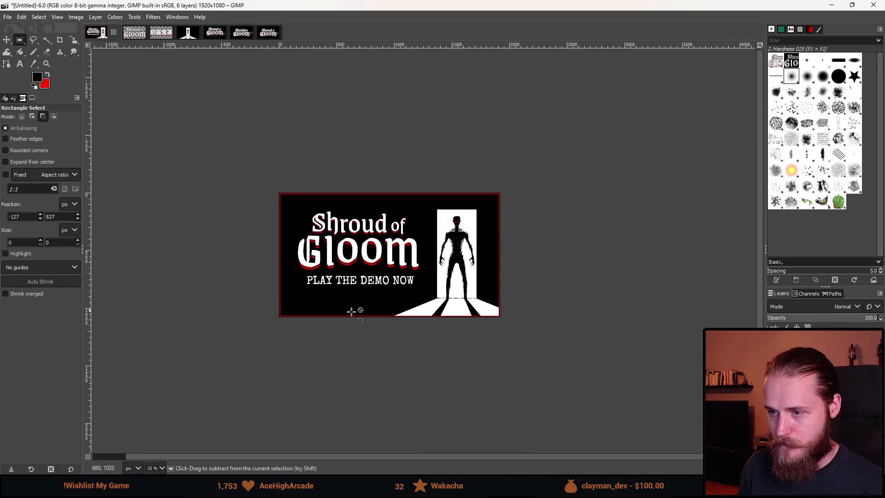
ctrl+scroll(359, 240, up, 5)
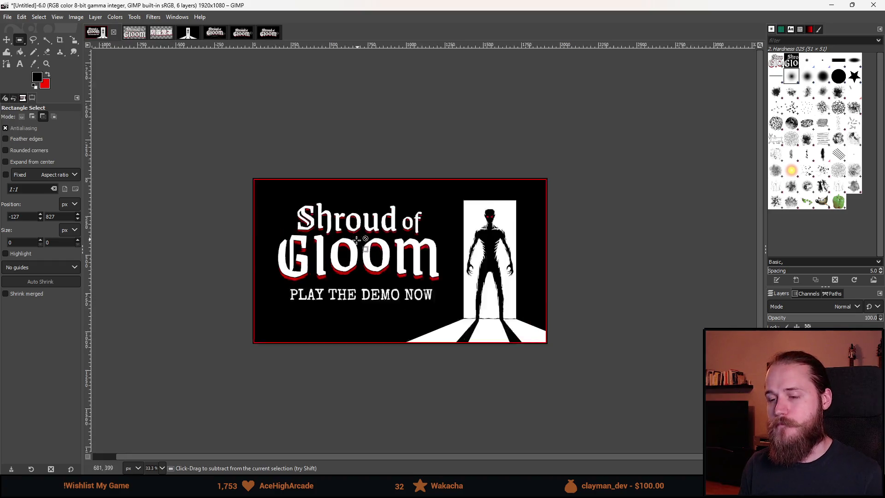
click(20, 52)
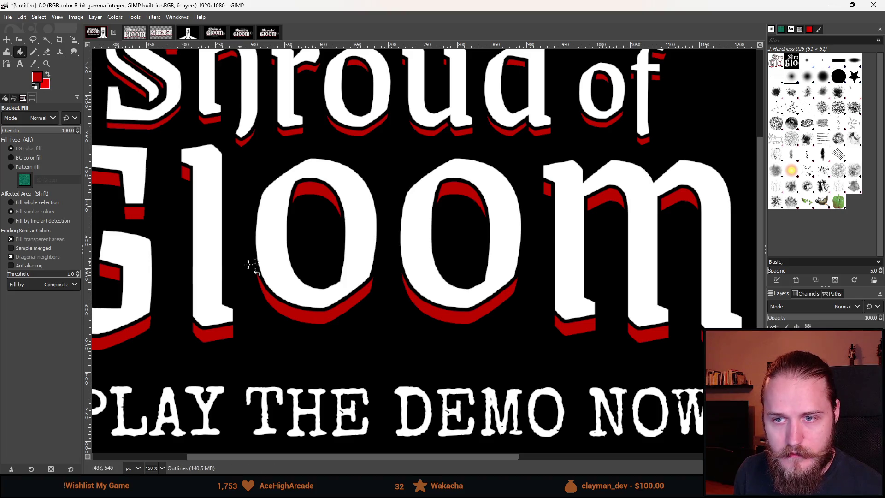
ctrl+scroll(255, 297, down, 4)
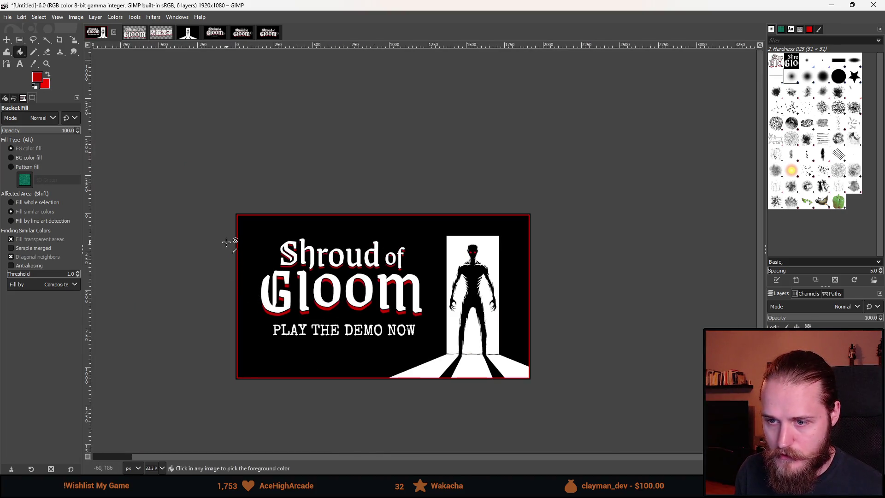
ctrl+scroll(227, 242, up, 7)
ctrl+scroll(356, 267, down, 3)
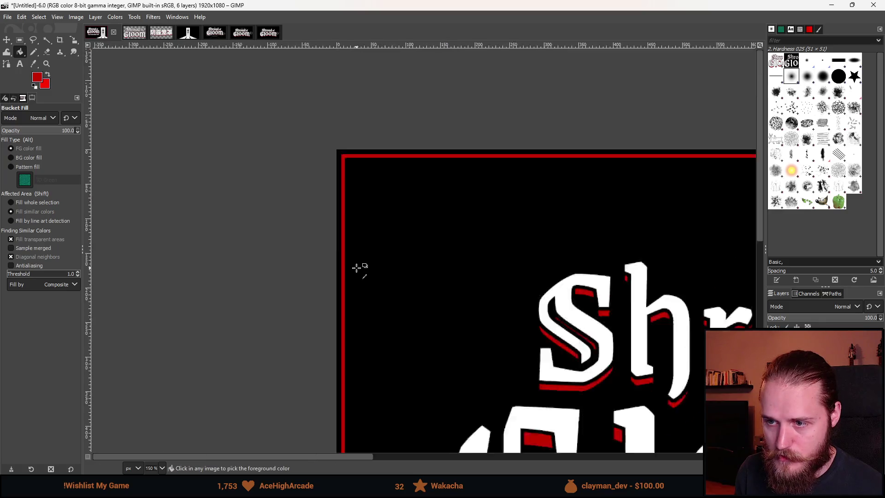
ctrl+scroll(357, 267, down, 5)
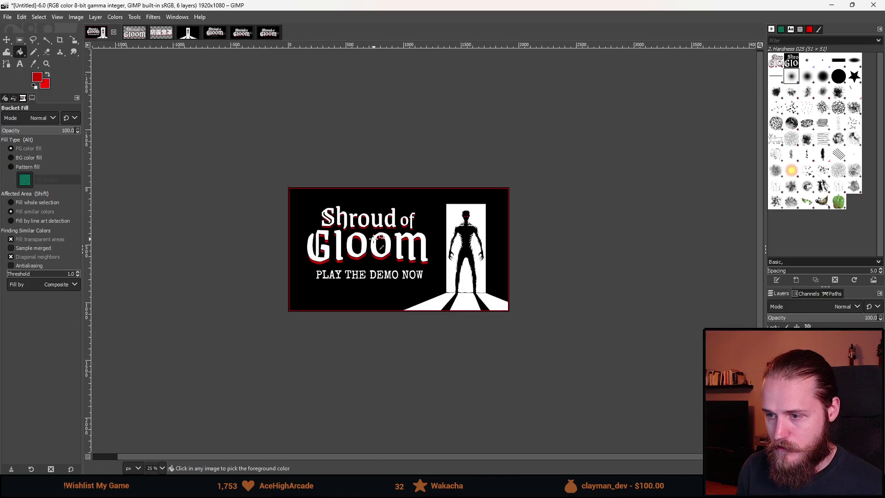
ctrl+scroll(375, 238, down, 2)
ctrl+scroll(379, 239, up, 5)
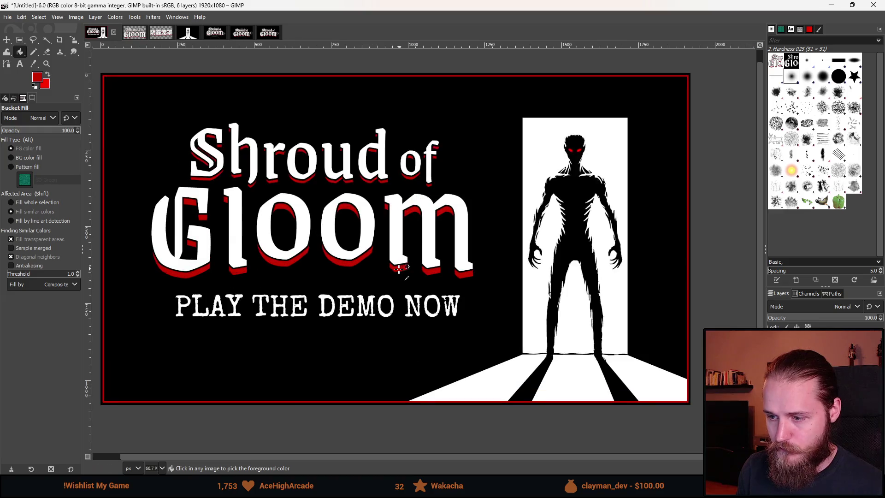
click(19, 40)
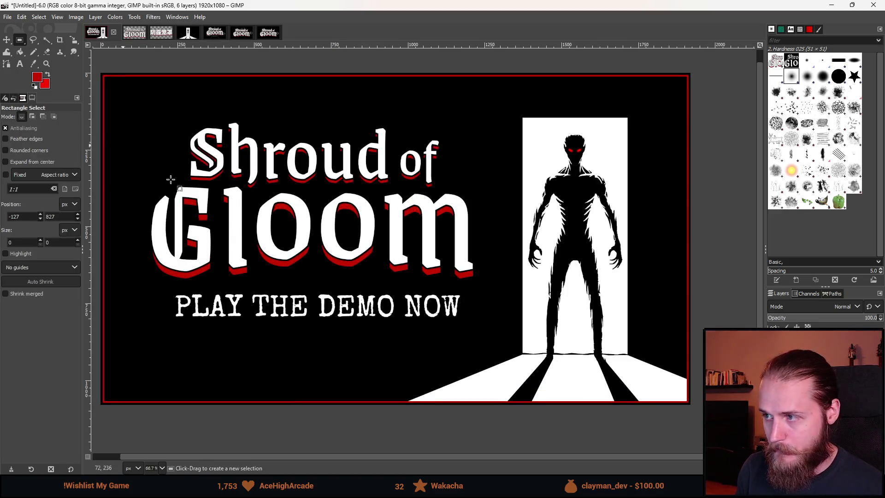
Step: Select thin strips along the bottom and right edges of the white floor light
ctrl+scroll(323, 219, up, 8)
ctrl+scroll(260, 338, up, 2)
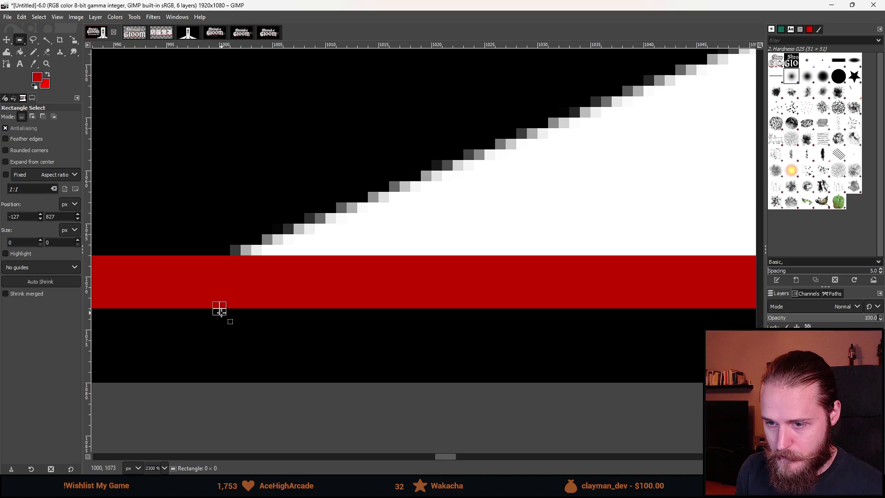
drag(219, 309, 285, 384)
mouse_move(166, 253)
mouse_down()
mouse_move(263, 197)
mouse_move(756, 138)
mouse_move(789, 160)
mouse_move(783, 171)
mouse_move(425, 174)
mouse_move(541, 182)
mouse_move(756, 179)
mouse_move(756, 171)
mouse_move(715, 182)
mouse_move(677, 264)
mouse_move(675, 220)
mouse_up()
ctrl+scroll(262, 197, down, 3)
ctrl+scroll(715, 181, up, 5)
ctrl+scroll(683, 154, down, 5)
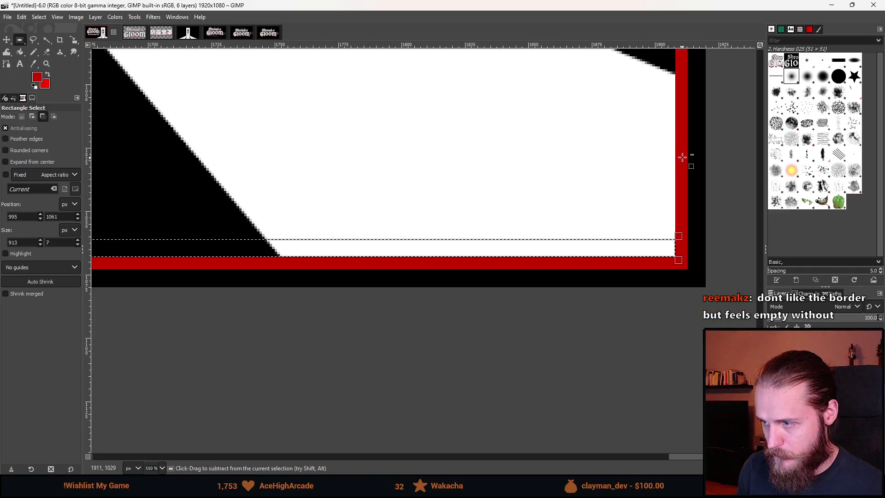
ctrl+scroll(587, 253, up, 5)
shift+drag(662, 180, 604, 456)
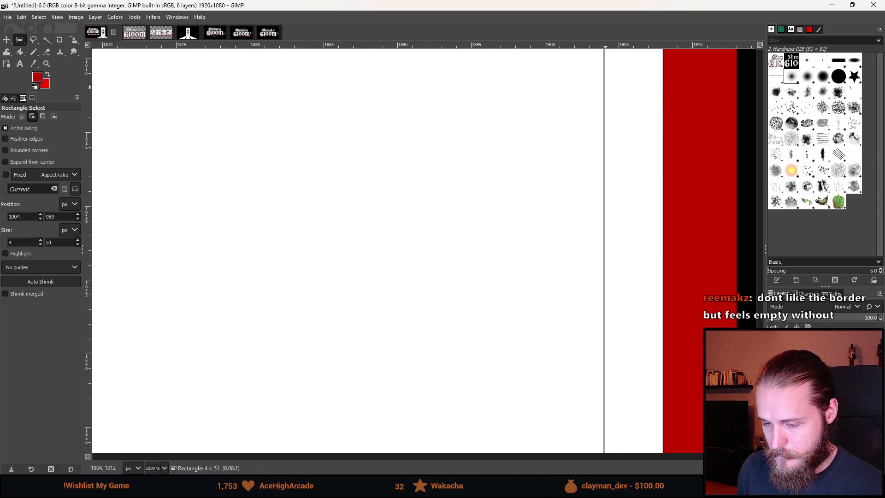
mouse_move(605, 456)
mouse_down()
mouse_move(604, 417)
mouse_move(570, 419)
mouse_up()
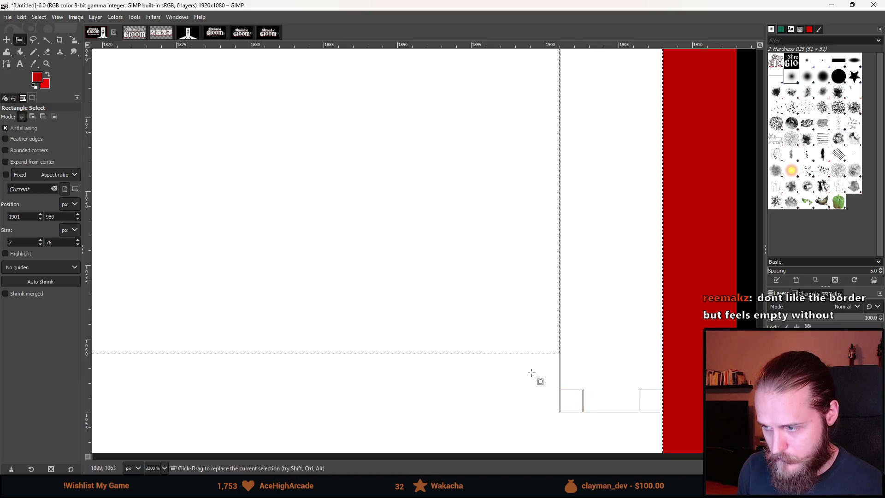
Step: Bucket-fill the selected corner strips with black to separate the floor from the red border
key(3)
key(shift+b)
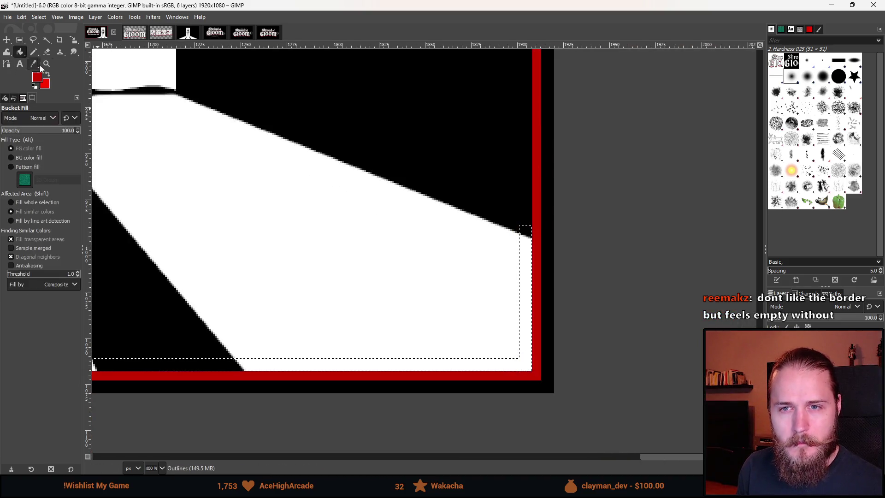
click(496, 365)
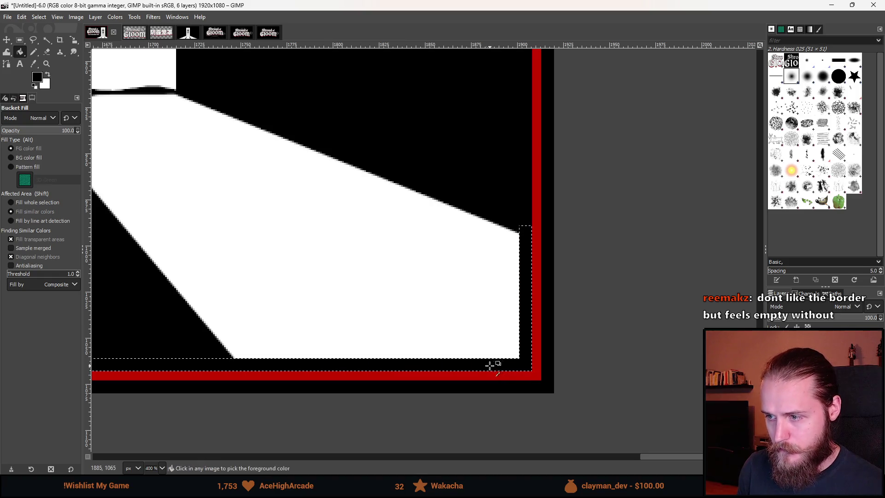
key(minus)
key(minus)
key(minus)
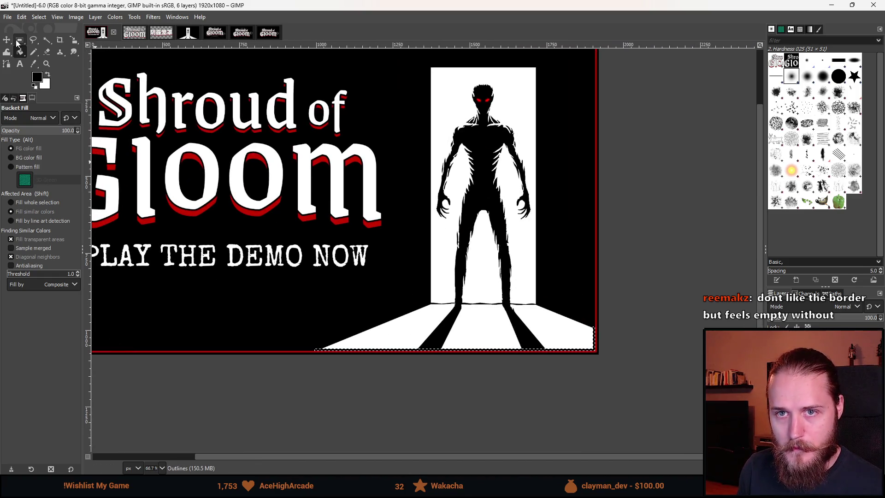
key(r)
scroll(263, 171, down, 1)
scroll(263, 171, down, 1)
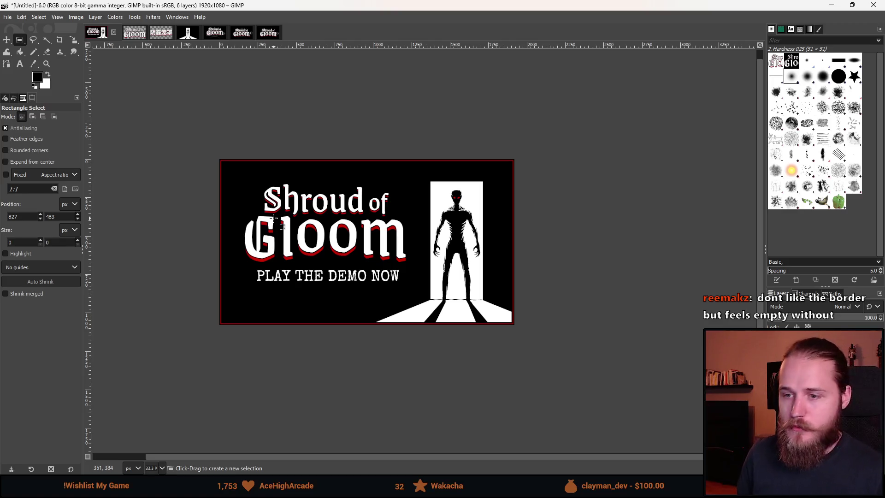
scroll(378, 283, down, 1)
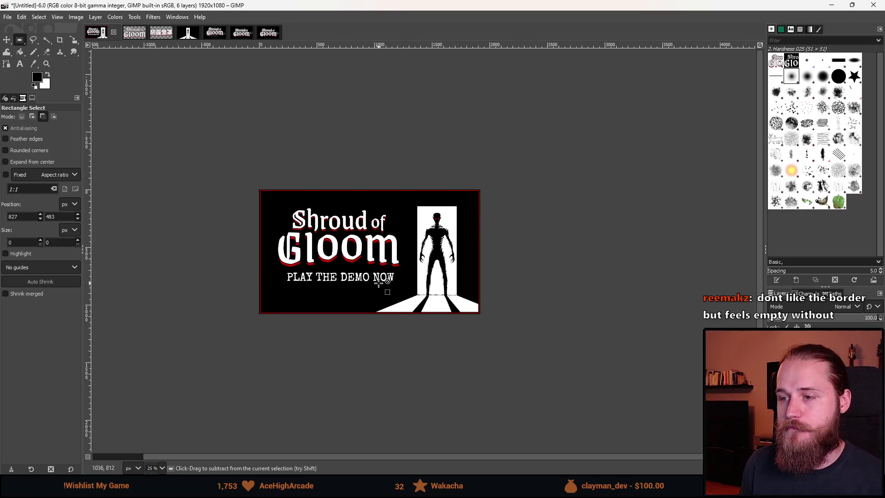
scroll(378, 282, down, 1)
scroll(374, 262, up, 2)
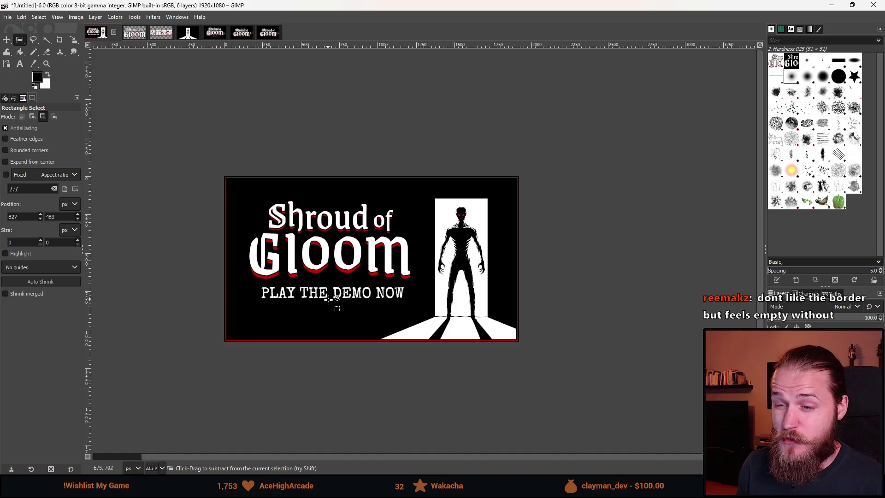
scroll(339, 331, up, 1)
scroll(340, 334, up, 1)
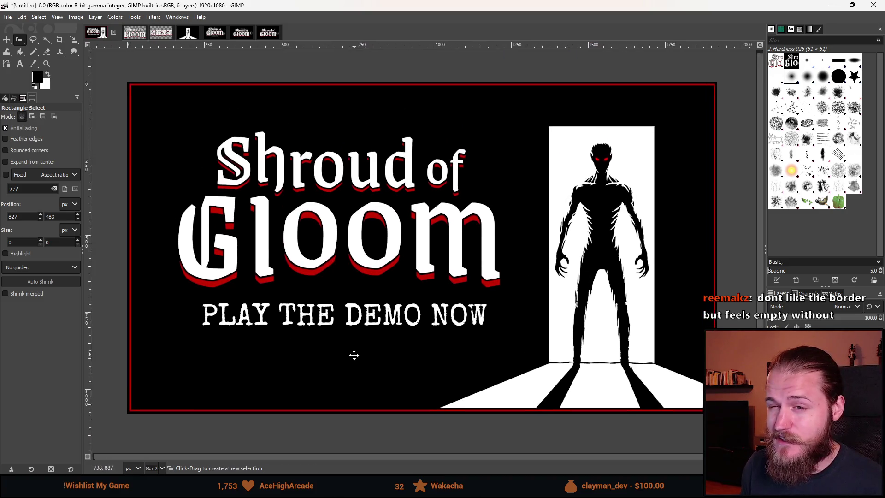
scroll(332, 318, down, 4)
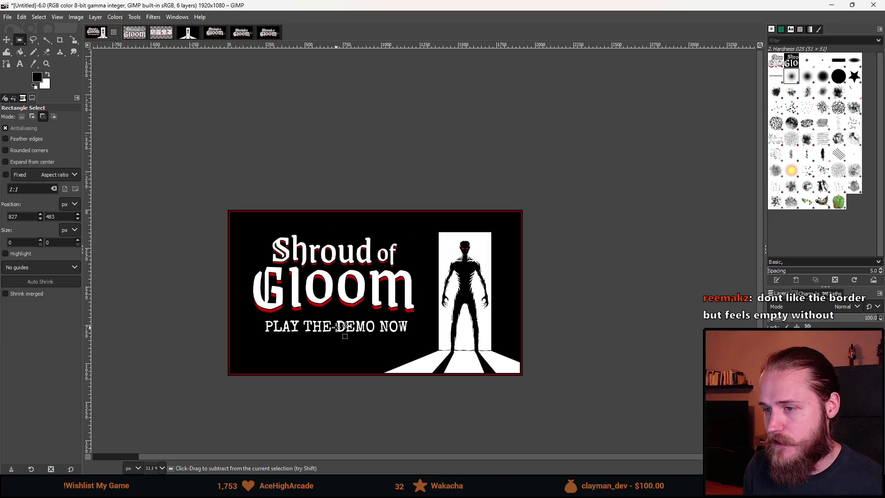
scroll(336, 328, down, 2)
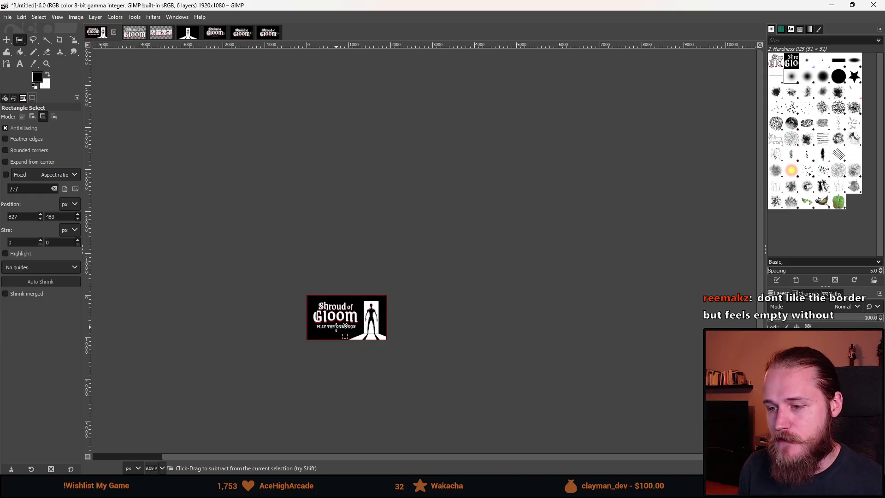
scroll(336, 328, up, 3)
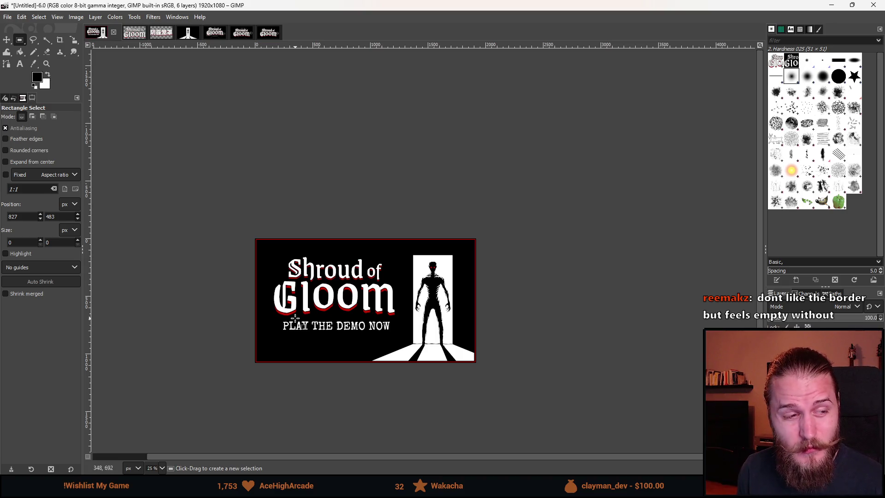
drag(323, 367, 341, 329)
scroll(341, 328, up, 2)
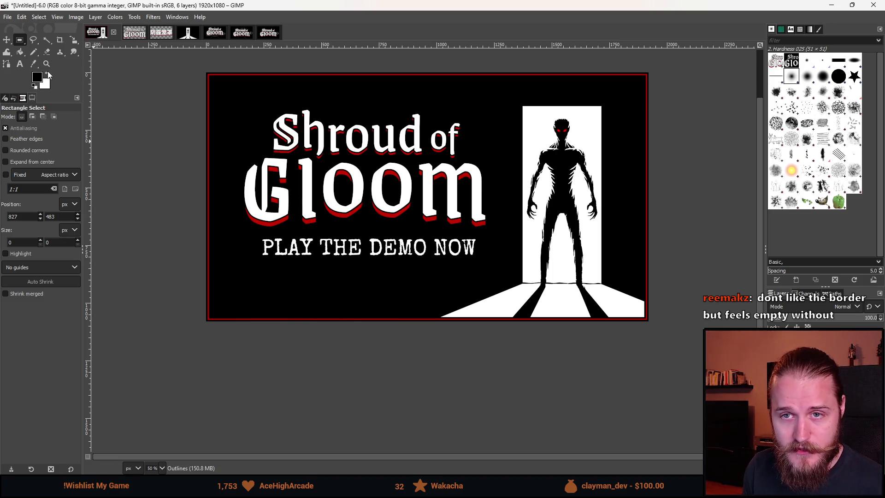
click(19, 51)
scroll(231, 228, up, 5)
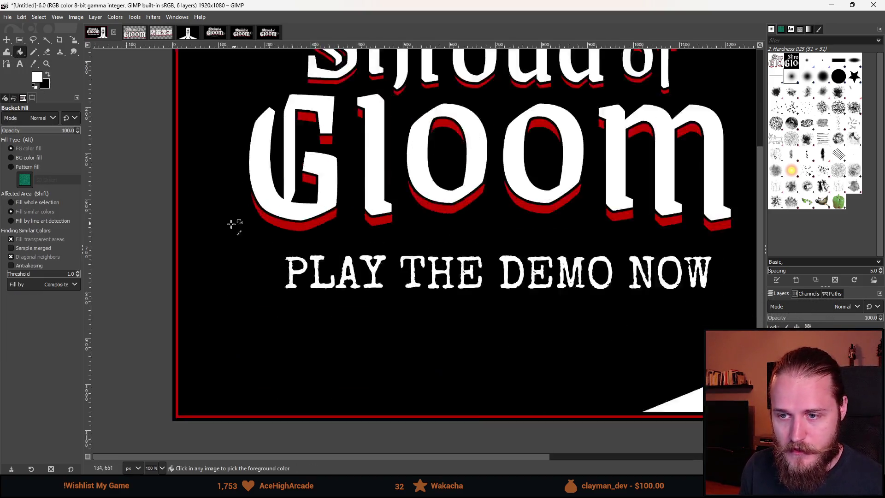
scroll(227, 298, down, 8)
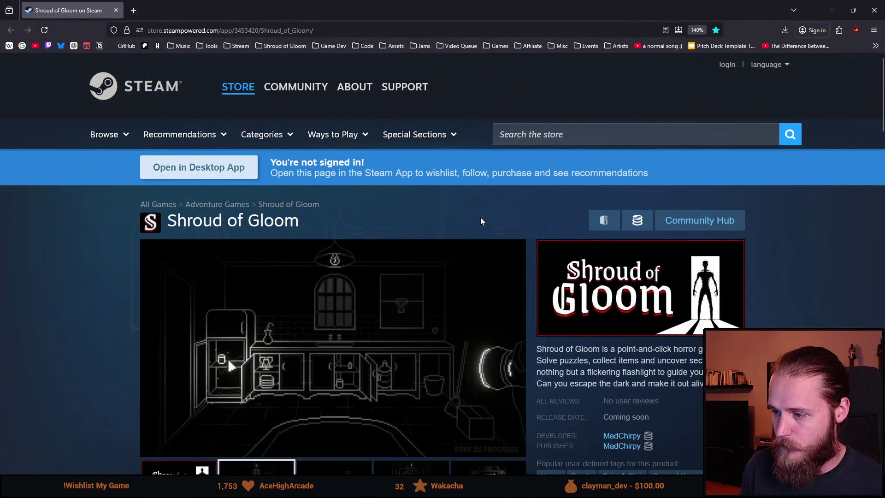
Step: Open the Point & Click adventure games list
scroll(484, 221, down, 3)
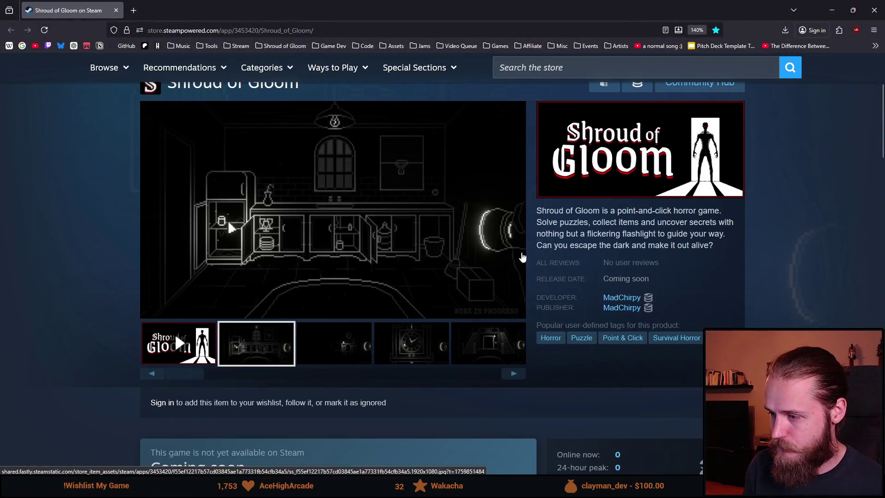
click(623, 343)
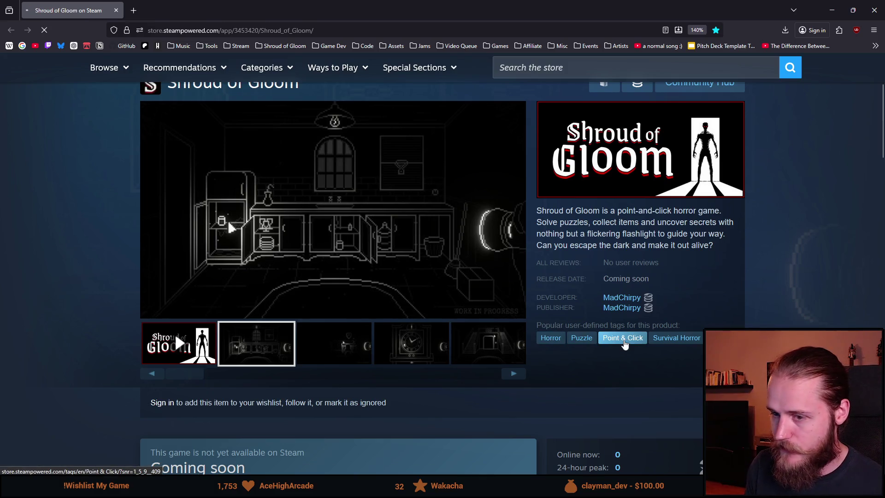
scroll(333, 307, down, 3)
scroll(334, 321, down, 5)
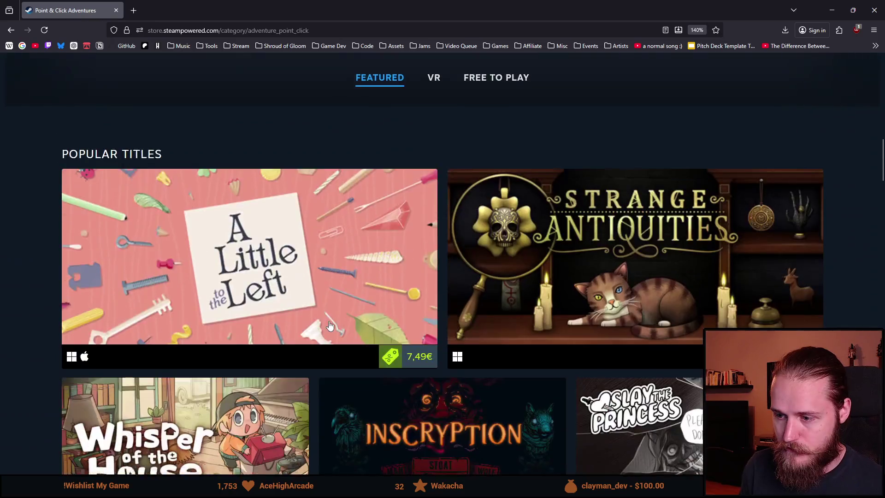
click(697, 30)
scroll(333, 346, down, 10)
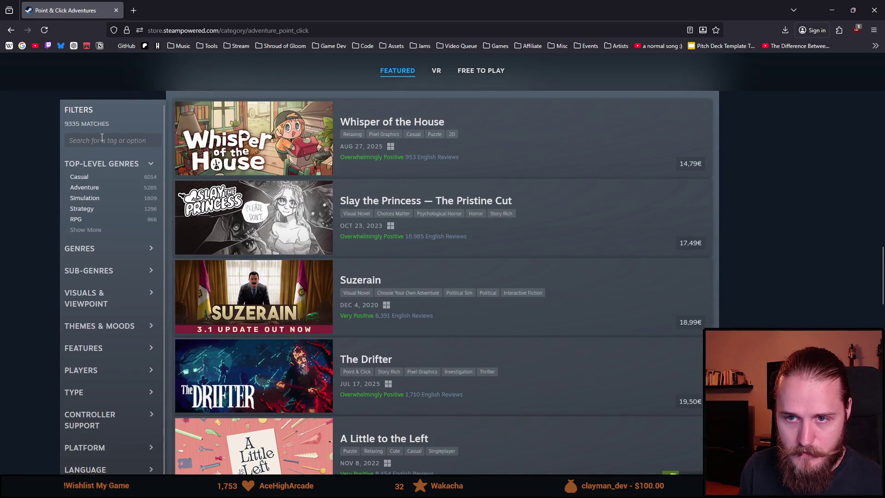
Step: Search the tags for 'HORROR' and add the Horror filter
click(102, 138)
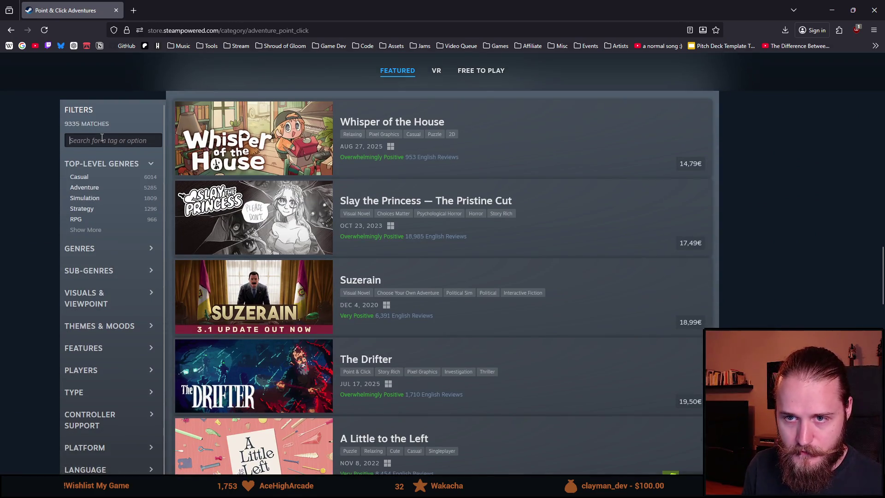
text(HORROR)
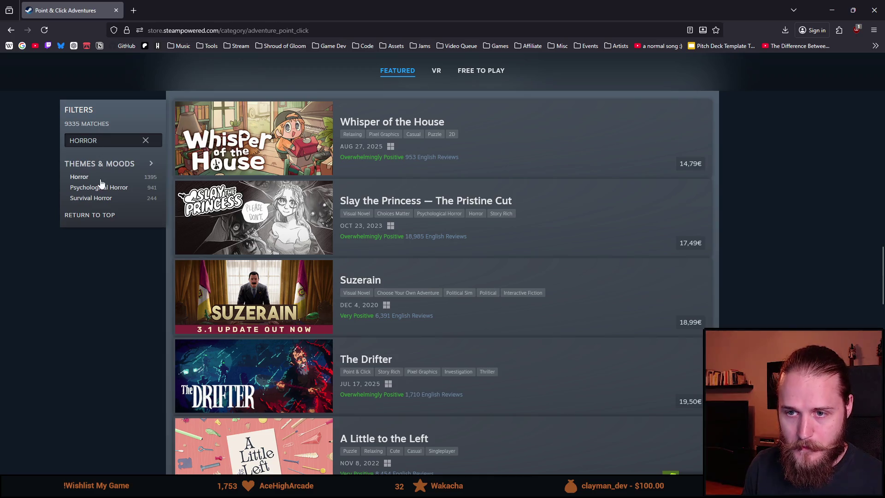
click(100, 178)
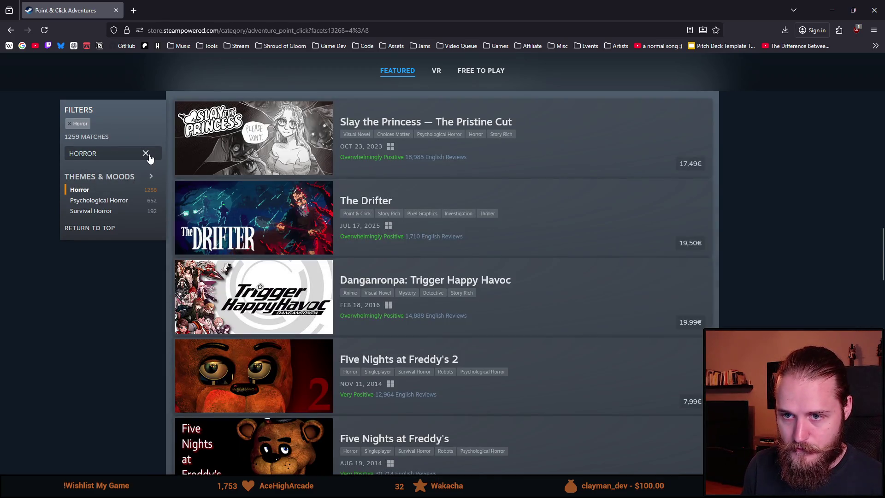
scroll(107, 307, down, 10)
scroll(105, 306, up, 2)
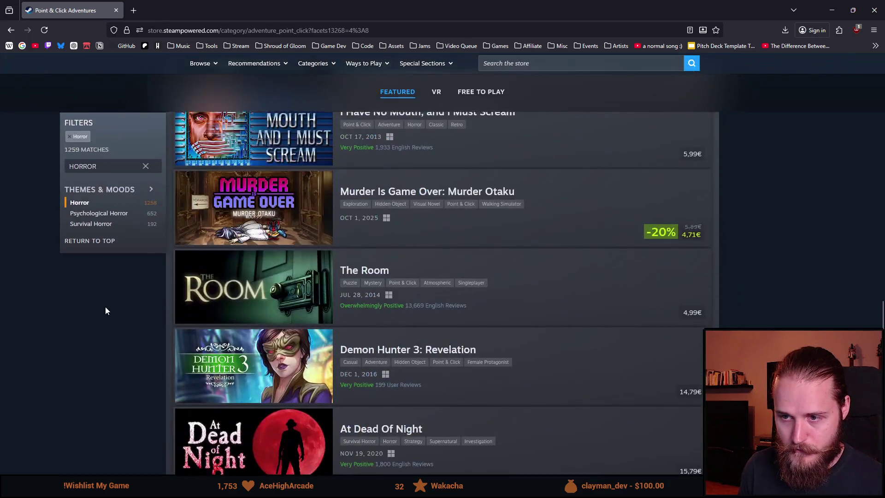
Step: Search the tags for 'PUZZ' and add the Puzzle filter
click(145, 166)
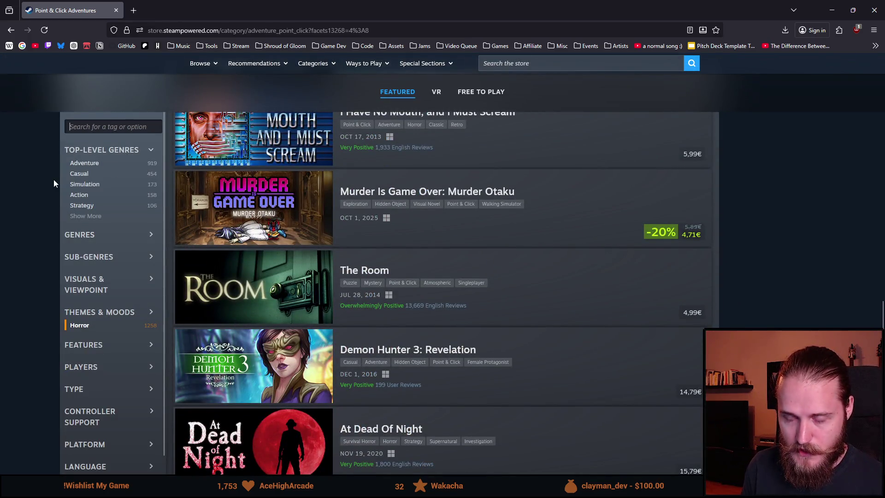
text(pix)
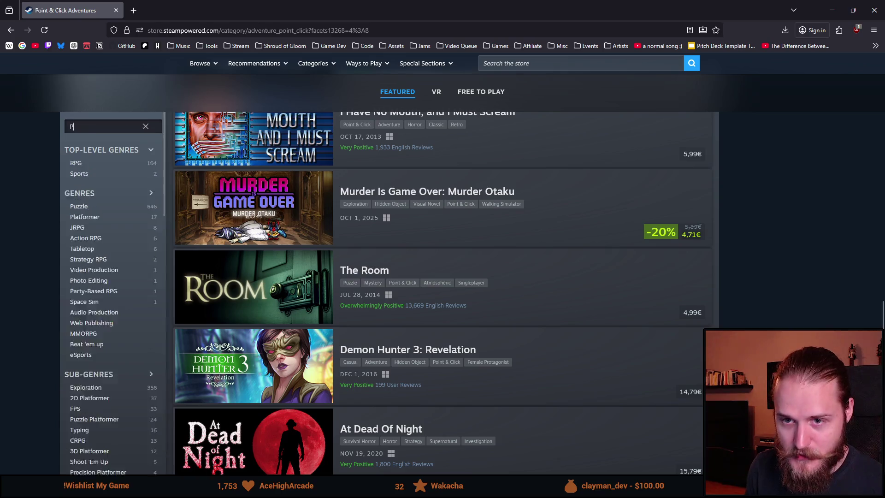
key(BackSpace)
key(BackSpace)
key(BackSpace)
text(PUZZ)
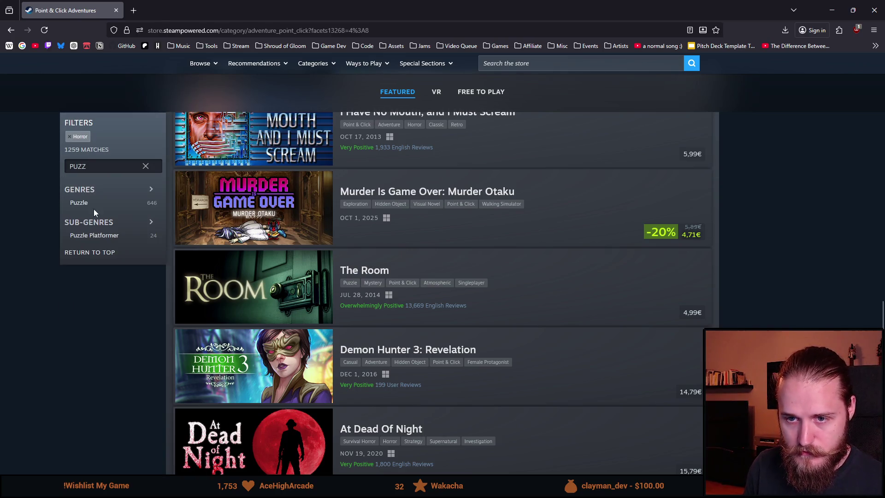
click(95, 204)
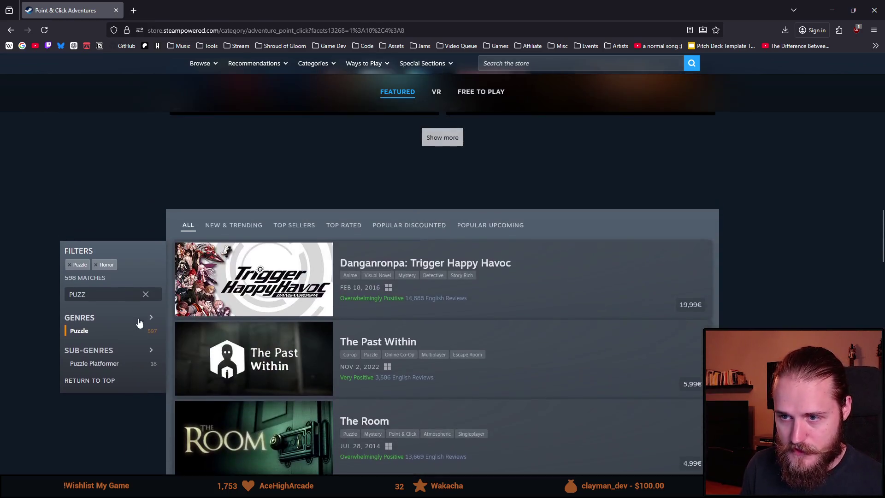
scroll(134, 327, down, 10)
scroll(131, 330, up, 5)
scroll(130, 330, up, 5)
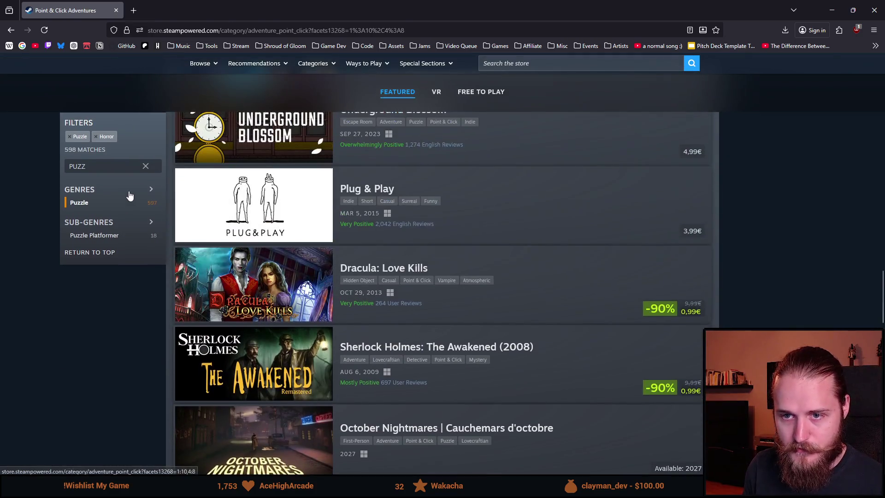
Step: Search the tags for 'SURVIVA' and add the Survival Horror filter
click(145, 166)
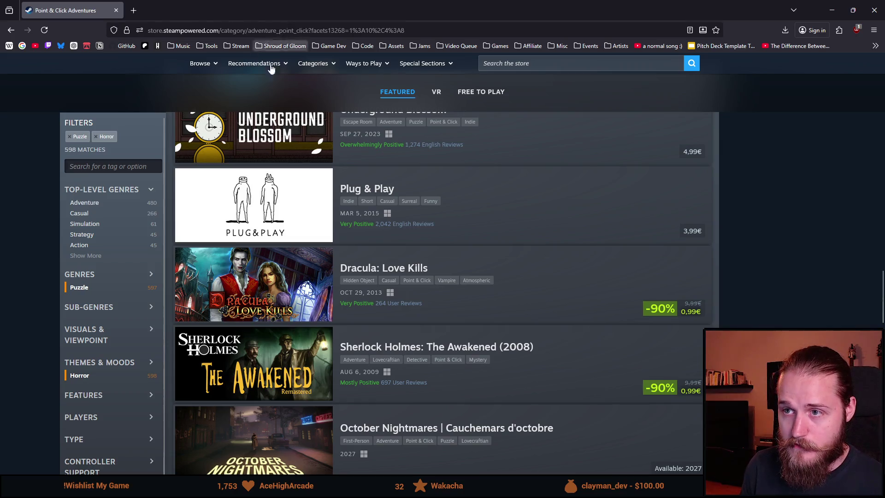
mouse_move(245, 237)
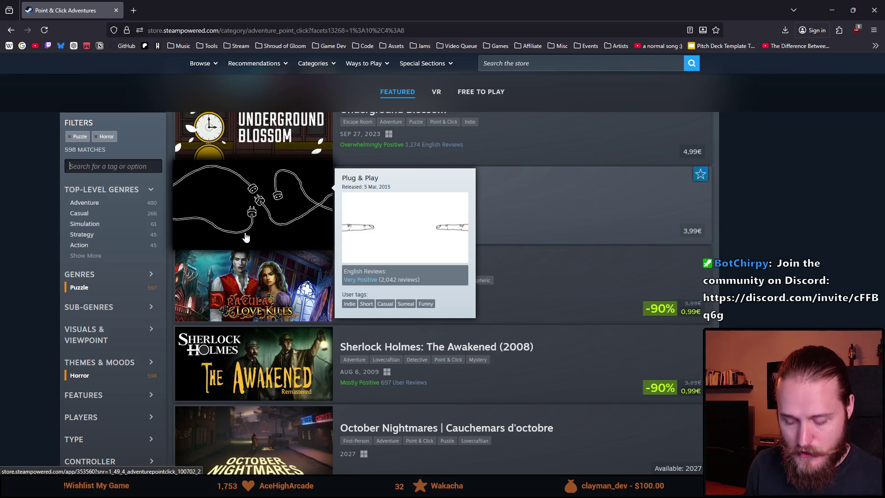
text(SURVIVA)
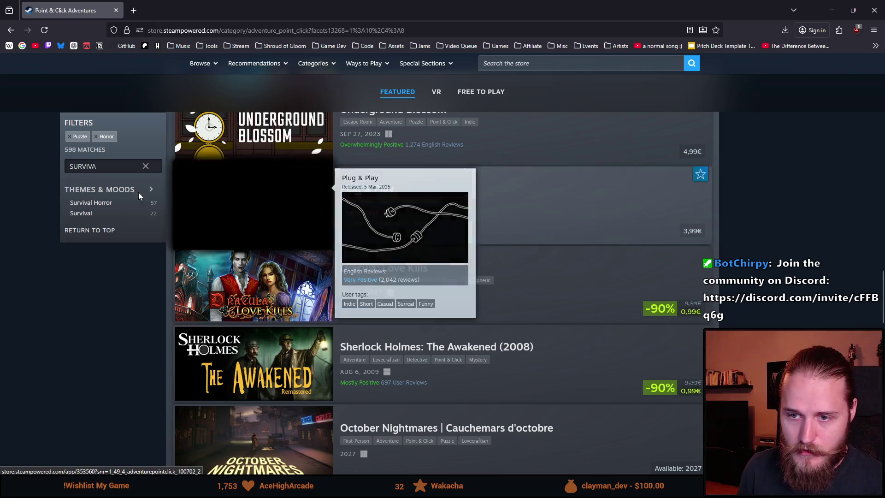
click(118, 203)
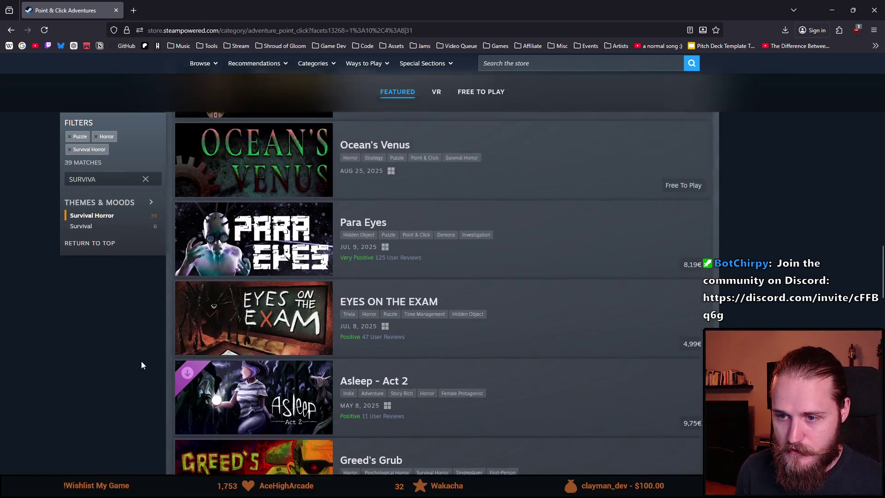
Step: Load two more batches of the filtered Survival Horror point & click results
scroll(141, 361, up, 4)
scroll(139, 360, down, 5)
scroll(137, 356, down, 10)
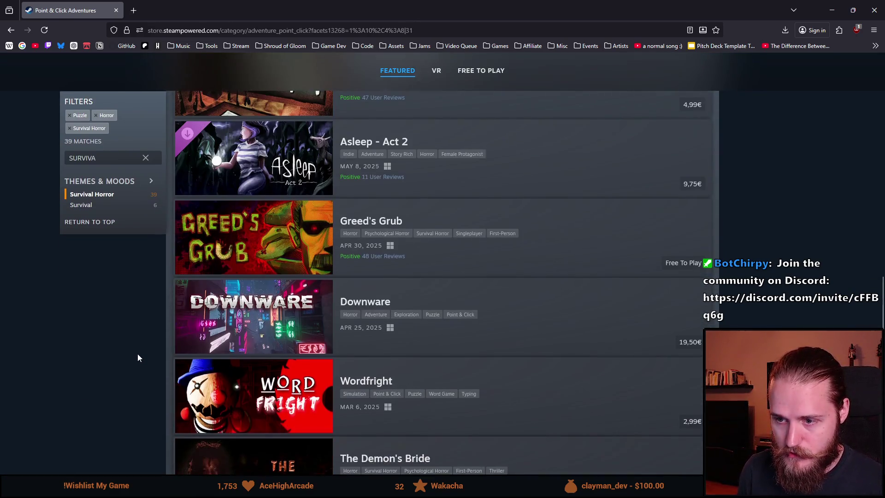
click(402, 404)
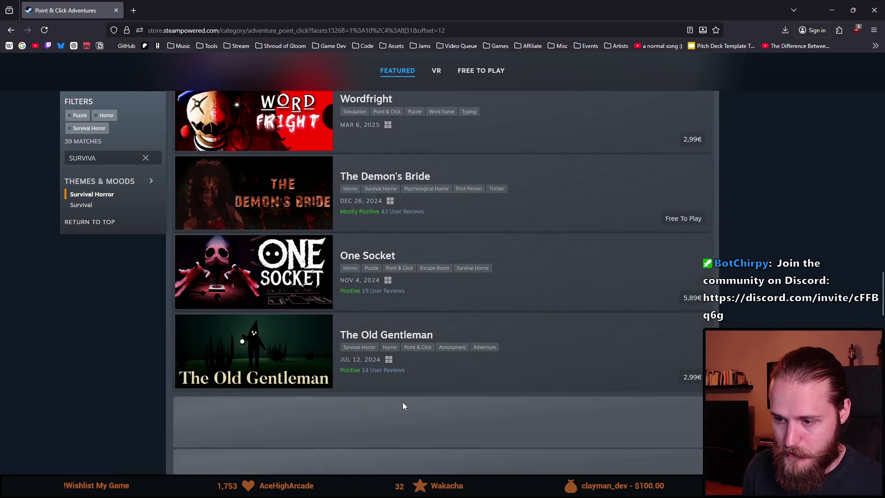
scroll(256, 340, down, 5)
scroll(102, 278, down, 9)
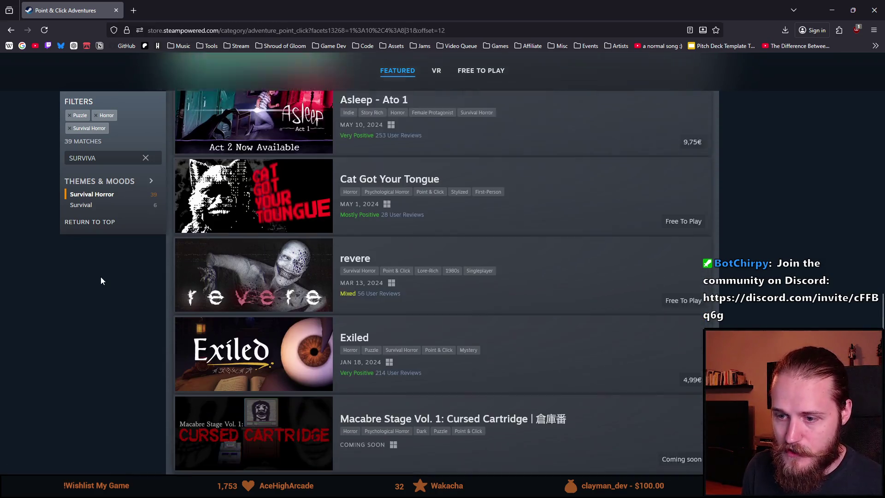
scroll(101, 277, down, 3)
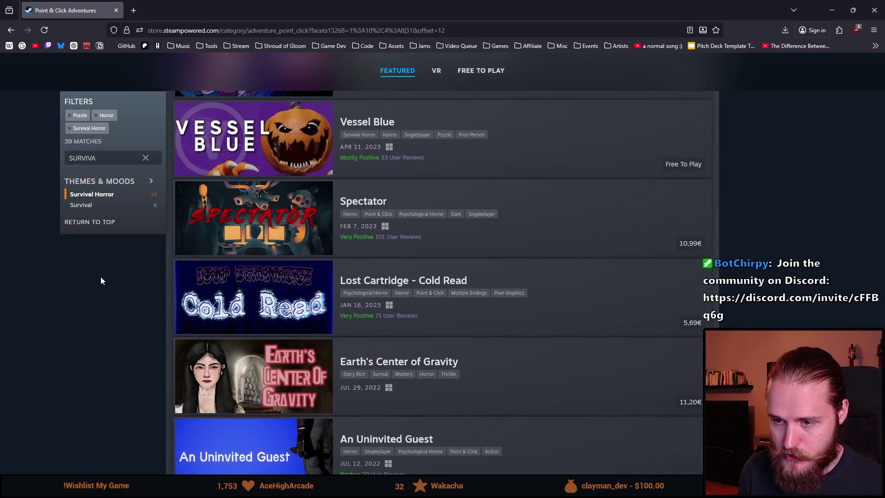
scroll(100, 278, down, 3)
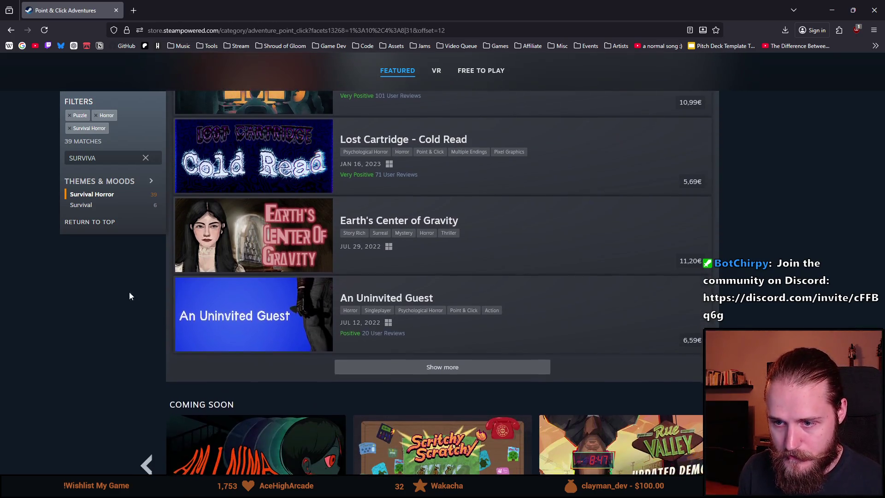
click(433, 366)
Step: Load the remaining matches, find the Shroud of Gloom listing, then return to GIMP
scroll(81, 321, down, 15)
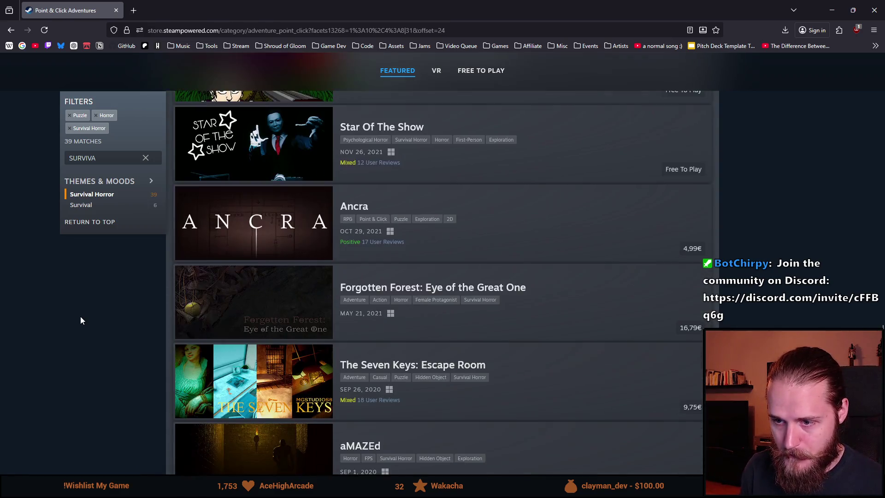
scroll(81, 315, down, 3)
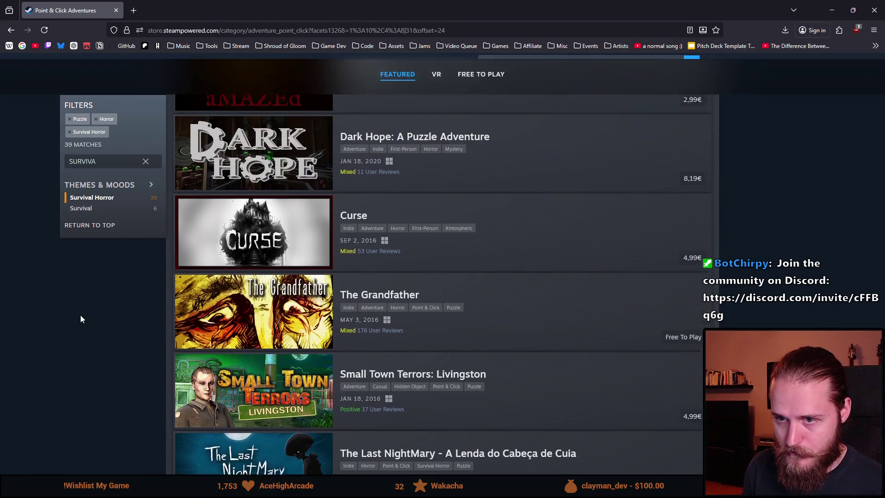
scroll(243, 241, up, 1)
scroll(89, 325, up, 2)
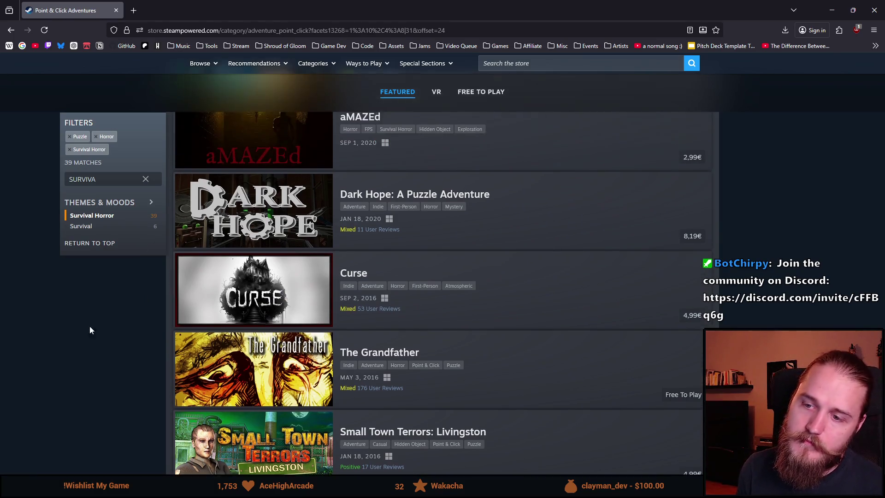
scroll(62, 325, down, 4)
scroll(63, 323, down, 4)
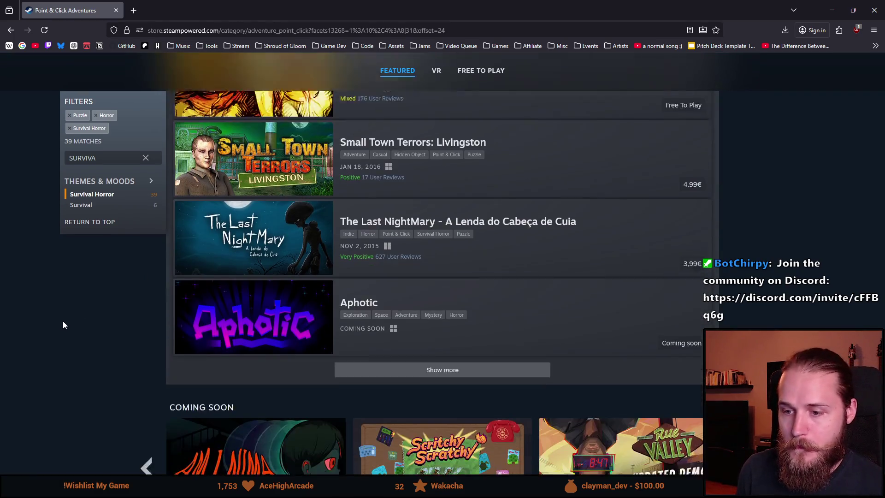
click(369, 330)
scroll(95, 328, down, 2)
scroll(85, 320, down, 2)
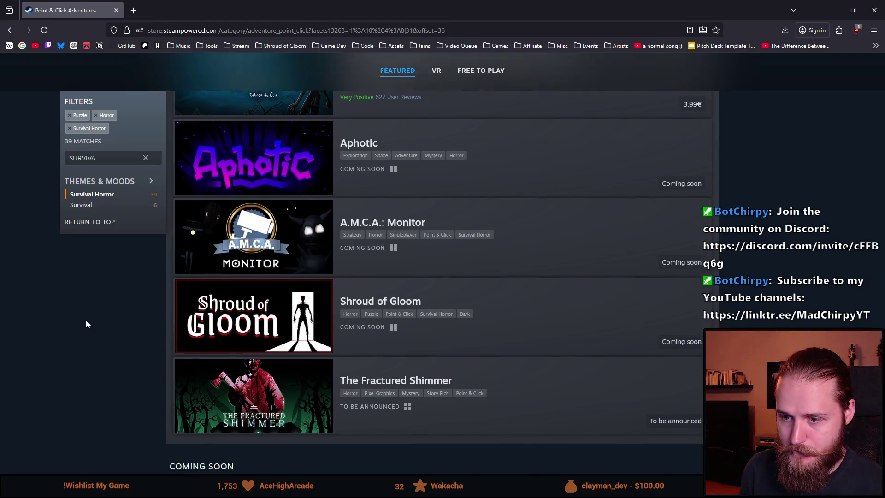
scroll(86, 320, up, 2)
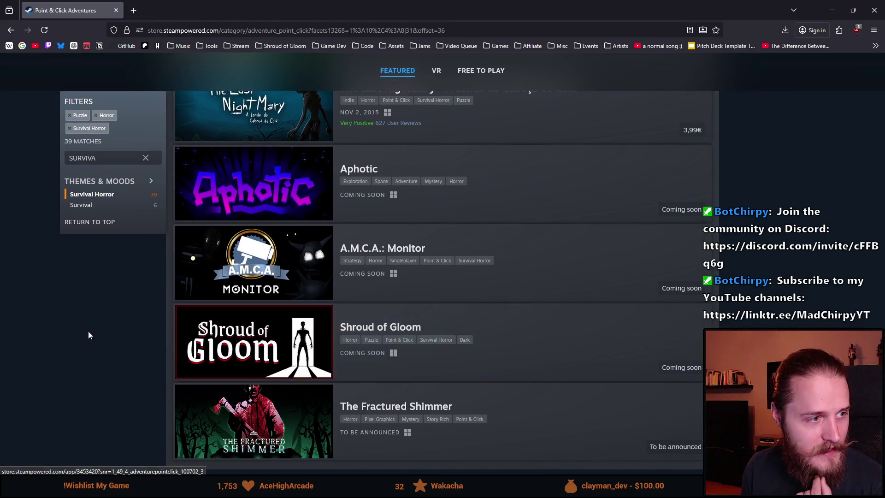
scroll(19, 296, up, 4)
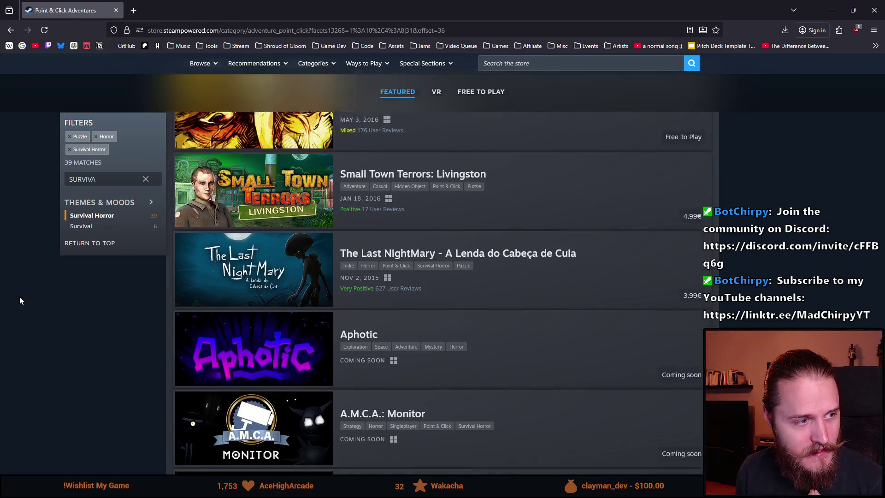
scroll(20, 298, down, 5)
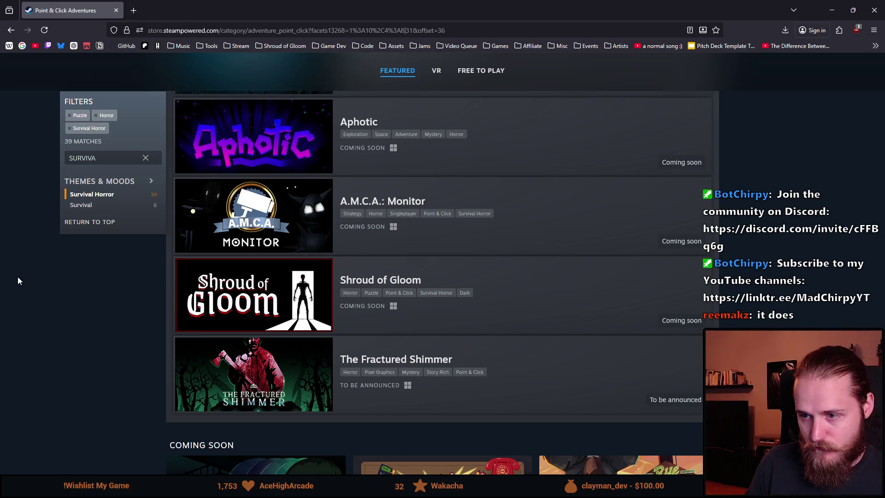
scroll(39, 281, up, 1)
scroll(41, 284, down, 1)
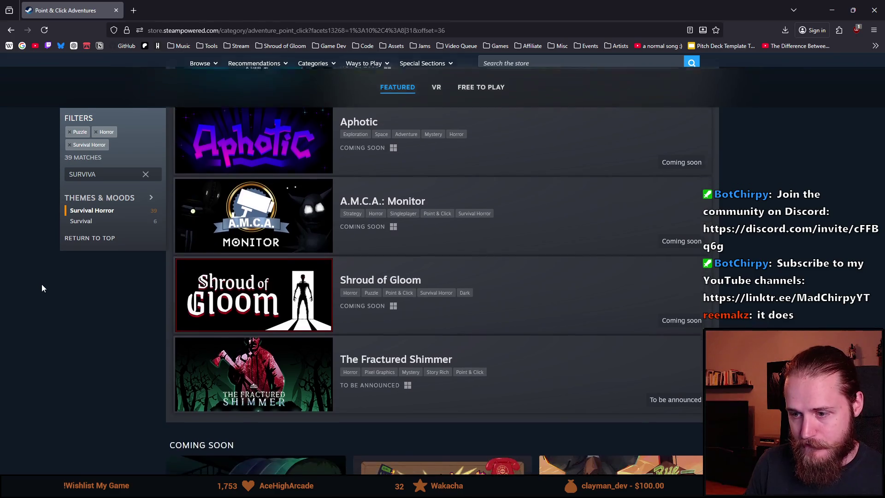
scroll(68, 311, up, 1)
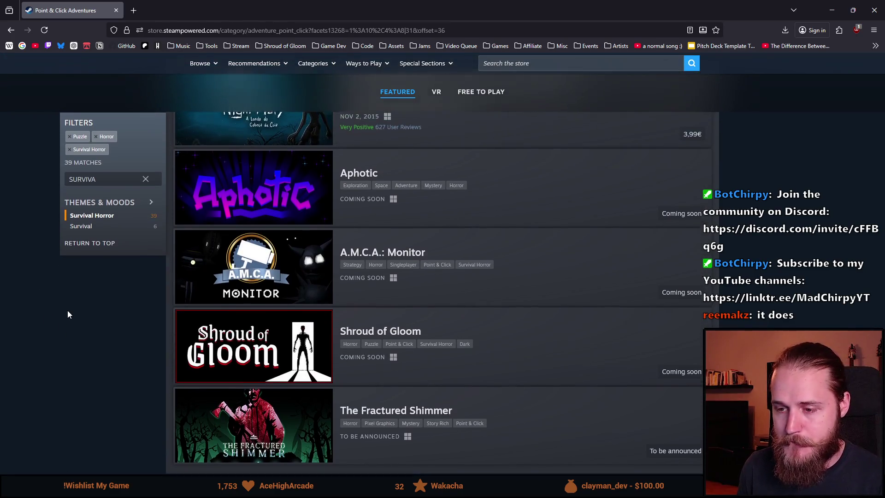
scroll(67, 306, down, 1)
mouse_move(237, 310)
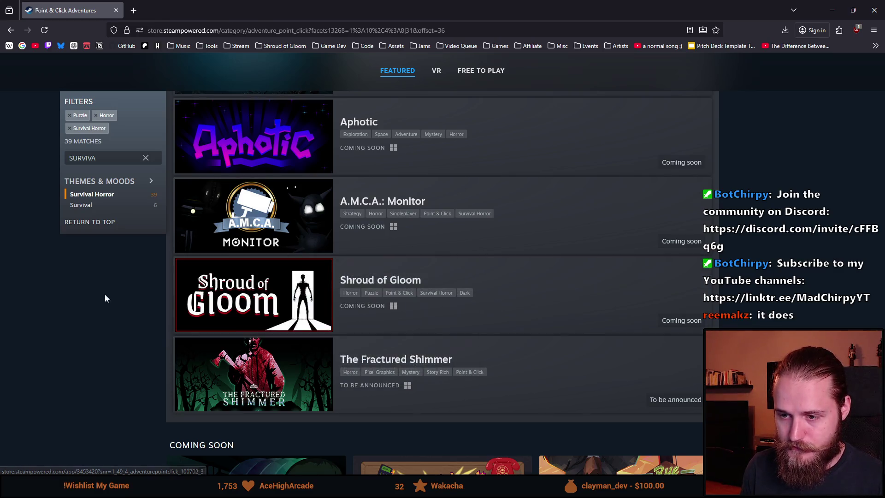
key(alt+Tab)
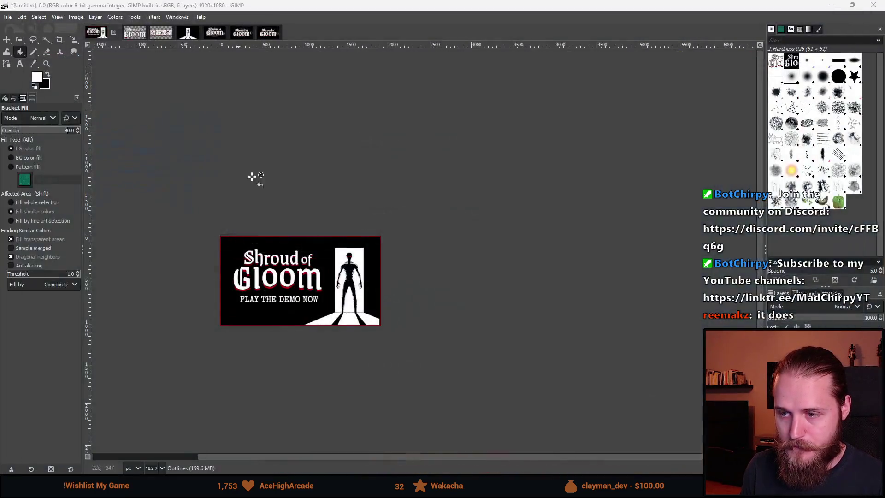
Step: Zoom in and out of the banner, ending close on the bottom-right red border
scroll(278, 291, up, 3)
scroll(278, 291, down, 5)
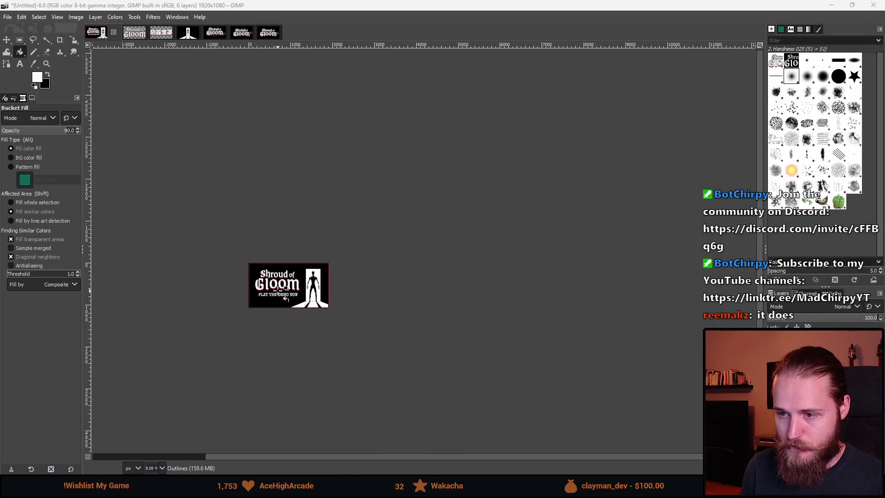
scroll(278, 291, up, 4)
scroll(277, 290, up, 3)
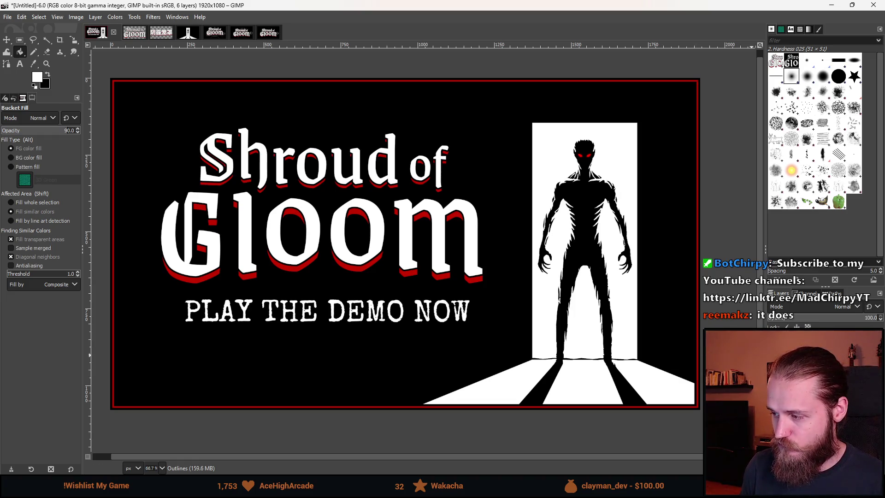
scroll(543, 345, down, 5)
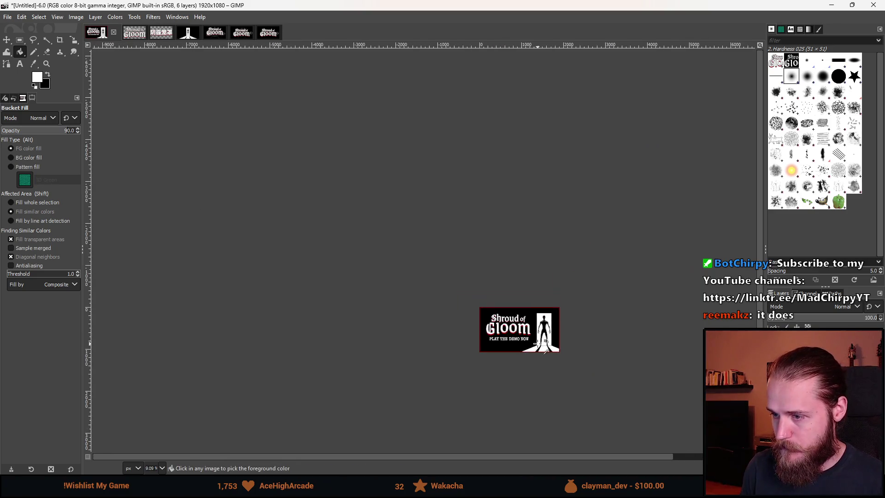
scroll(544, 345, up, 4)
scroll(411, 263, up, 1)
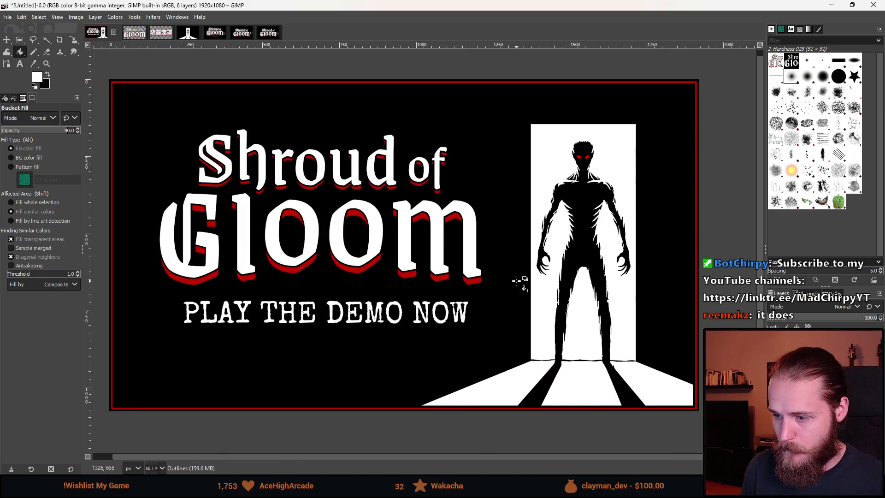
scroll(458, 356, down, 3)
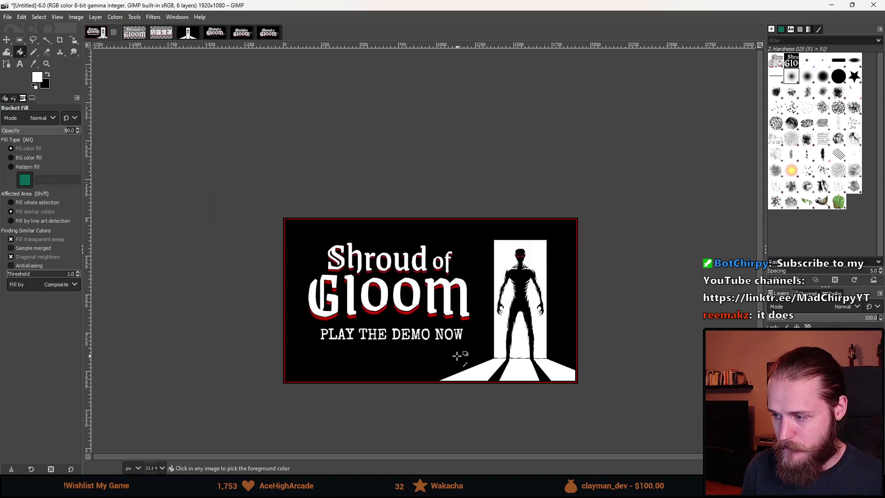
scroll(459, 403, up, 5)
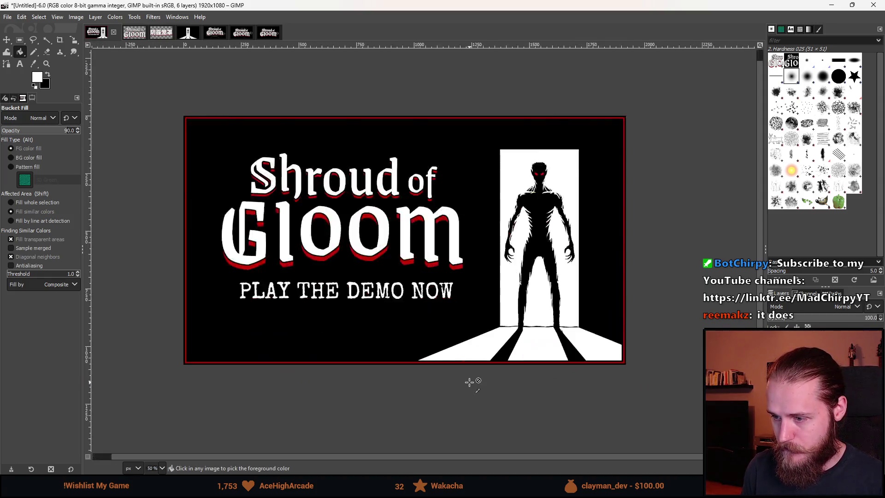
scroll(421, 357, up, 2)
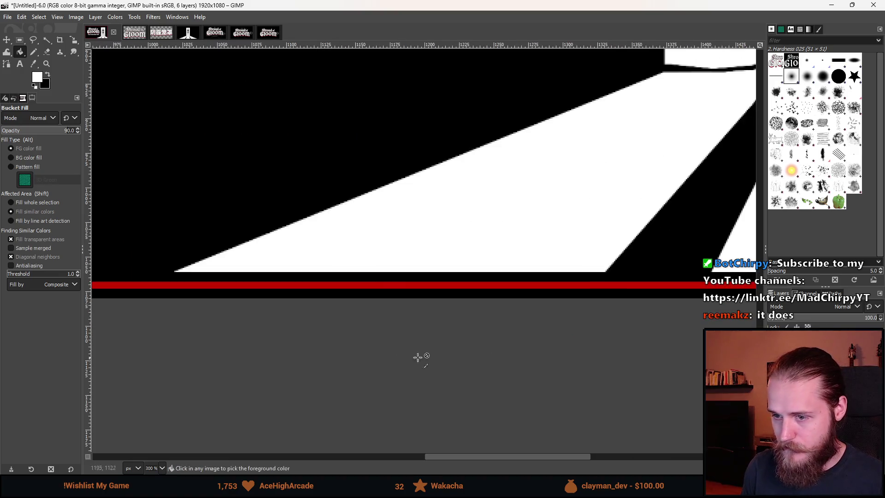
Step: Rectangle-select the thin strip along the white floor light's right edge
click(19, 40)
scroll(151, 216, up, 4)
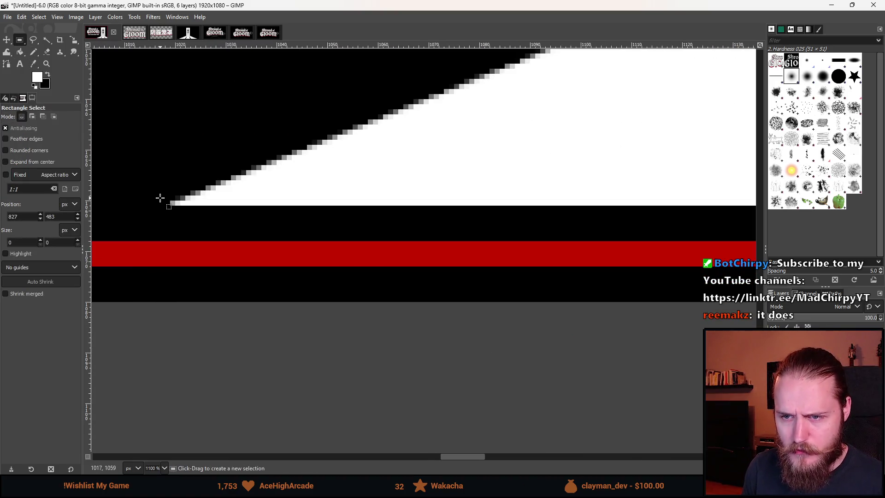
mouse_move(161, 197)
mouse_down()
mouse_move(190, 225)
mouse_move(191, 197)
mouse_move(876, 225)
mouse_move(681, 207)
mouse_up()
scroll(193, 204, down, 1)
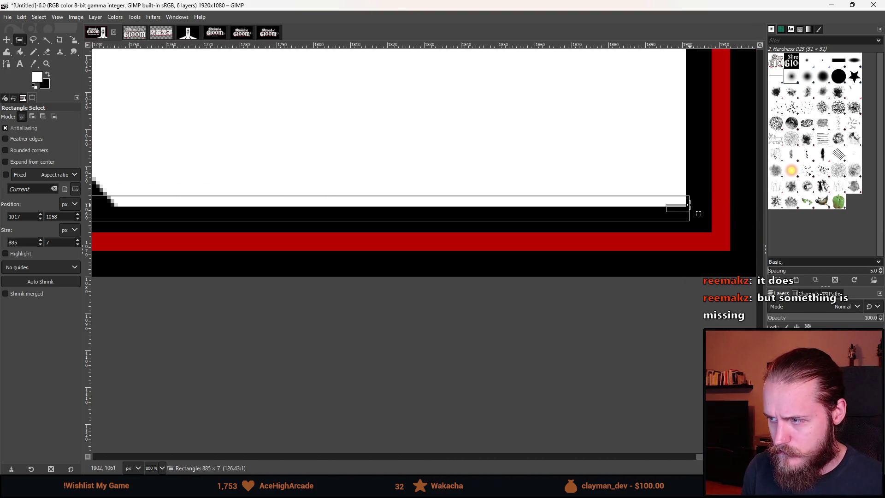
scroll(655, 206, up, 4)
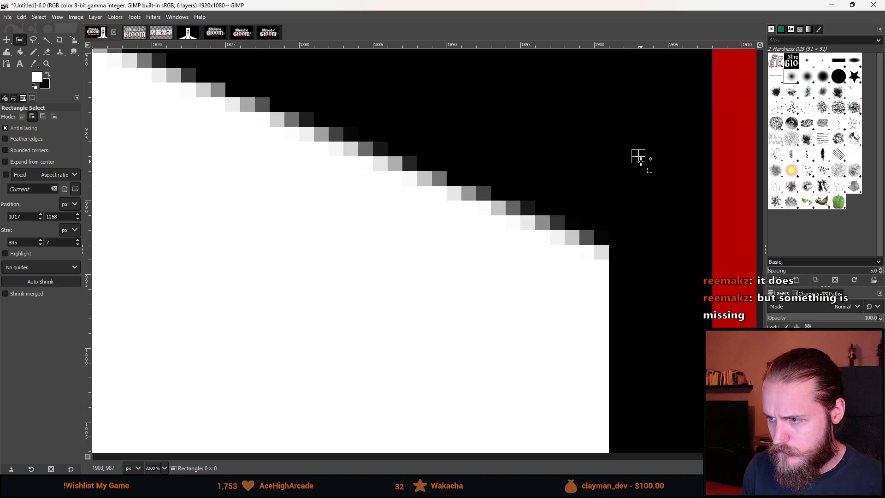
mouse_move(638, 156)
mouse_down()
mouse_move(587, 331)
mouse_move(566, 337)
mouse_up()
scroll(569, 339, down, 5)
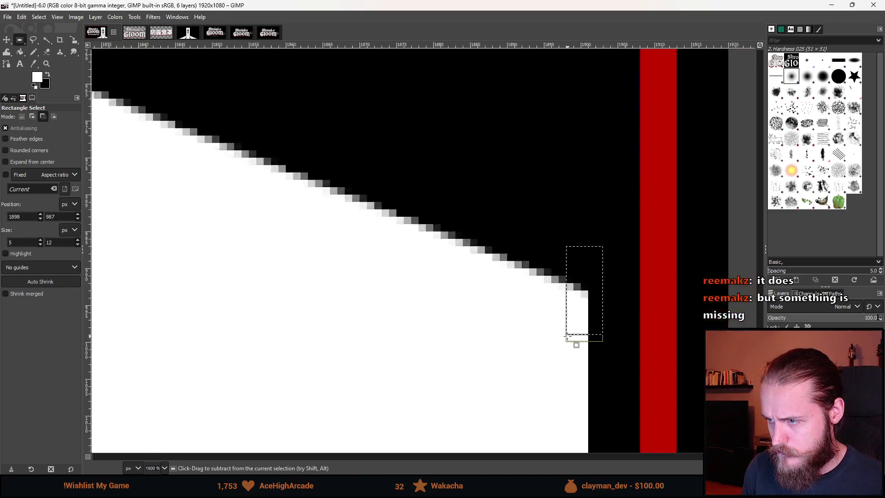
mouse_move(594, 84)
mouse_down()
mouse_move(582, 296)
mouse_move(573, 313)
mouse_up()
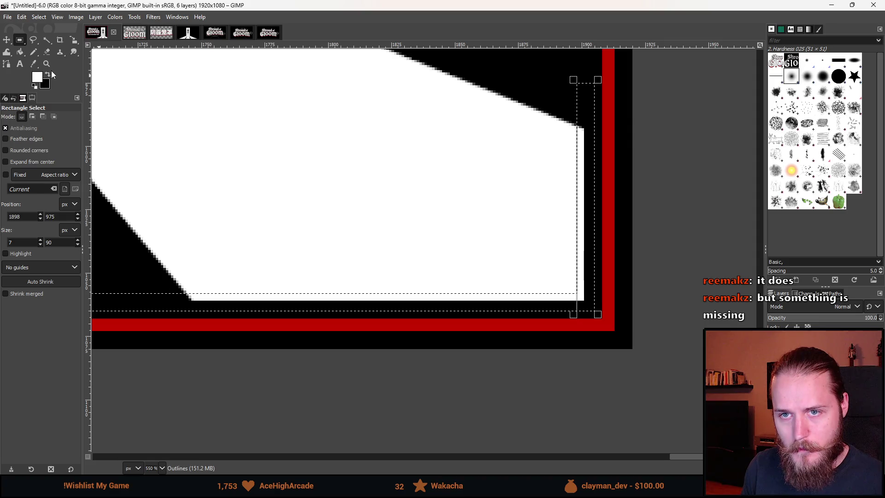
Step: Bucket-fill the strip grey, then black, and zoom out to show the whole banner
click(20, 51)
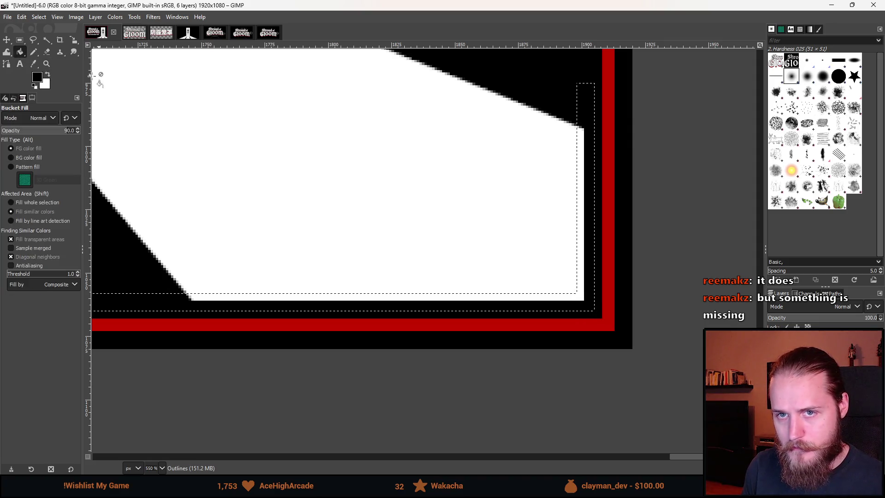
click(582, 152)
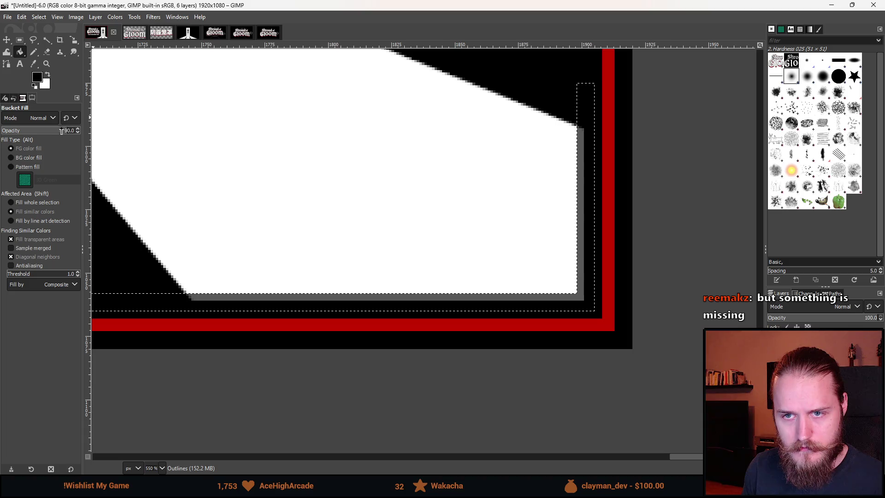
text(100)
click(580, 153)
scroll(278, 124, down, 4)
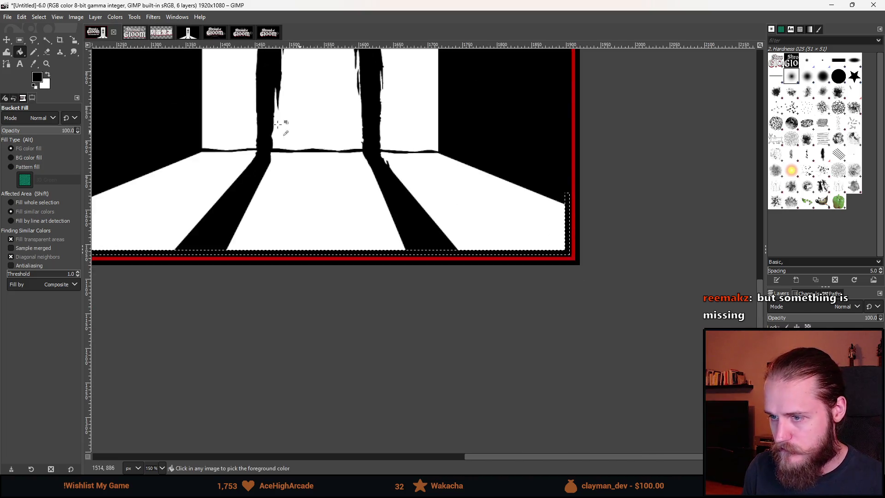
scroll(277, 124, down, 3)
key(r)
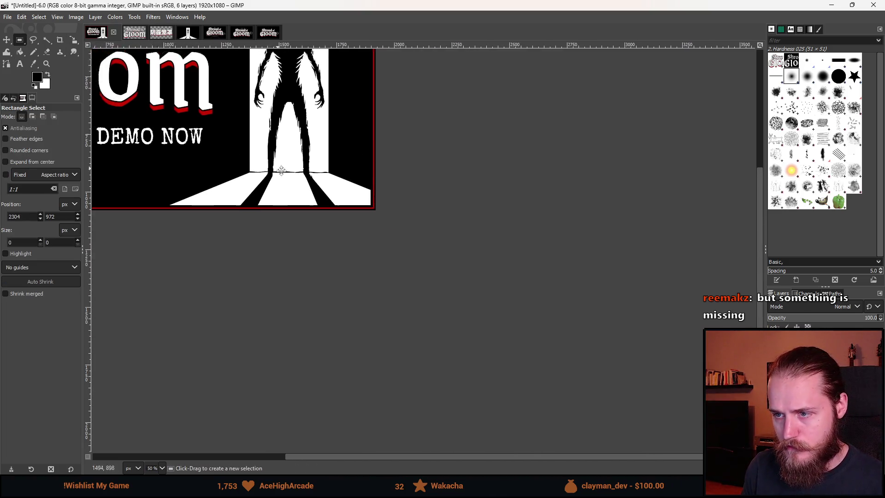
scroll(281, 171, down, 2)
scroll(450, 194, up, 2)
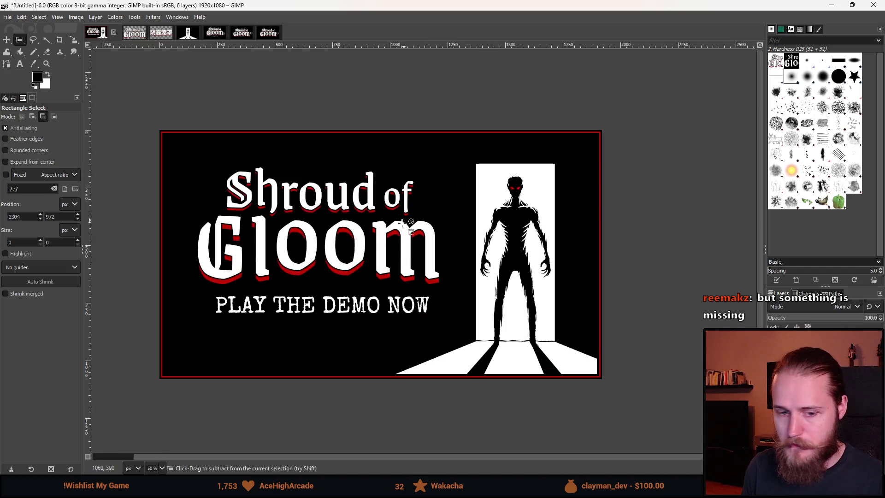
scroll(507, 277, down, 3)
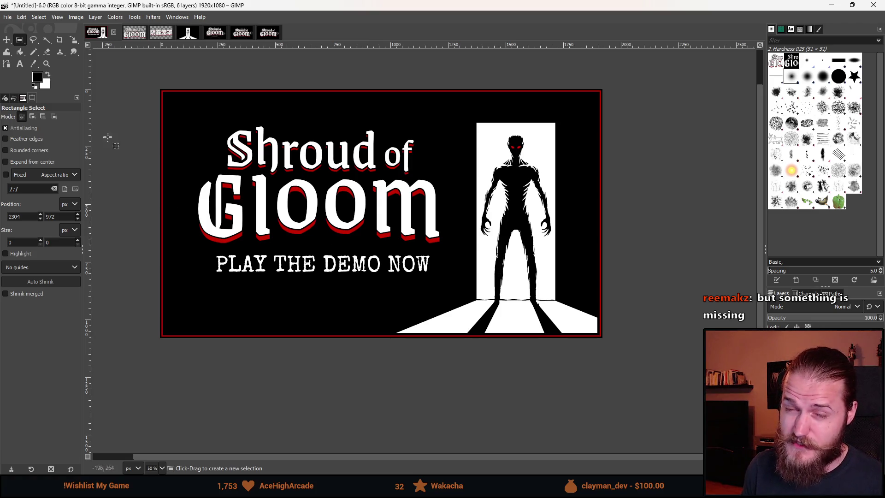
Step: Bring up File > Open, move the Open Image dialog aside, and switch to the YouTube browser
click(7, 17)
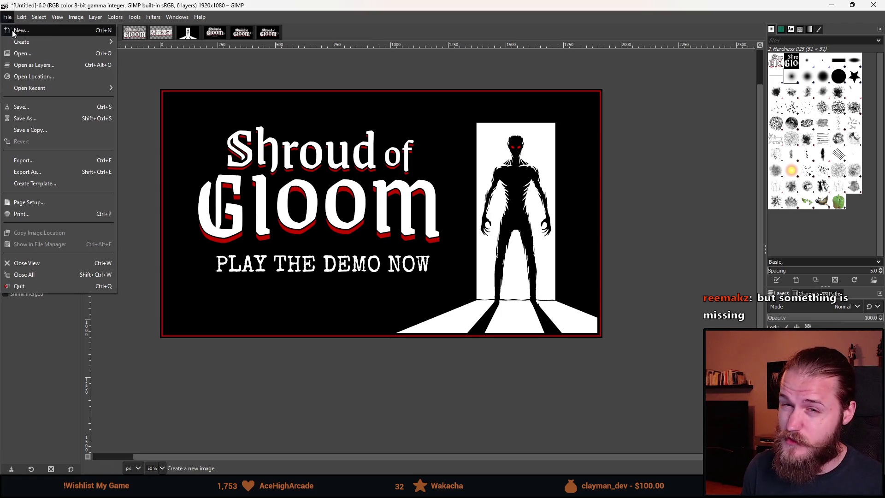
click(22, 54)
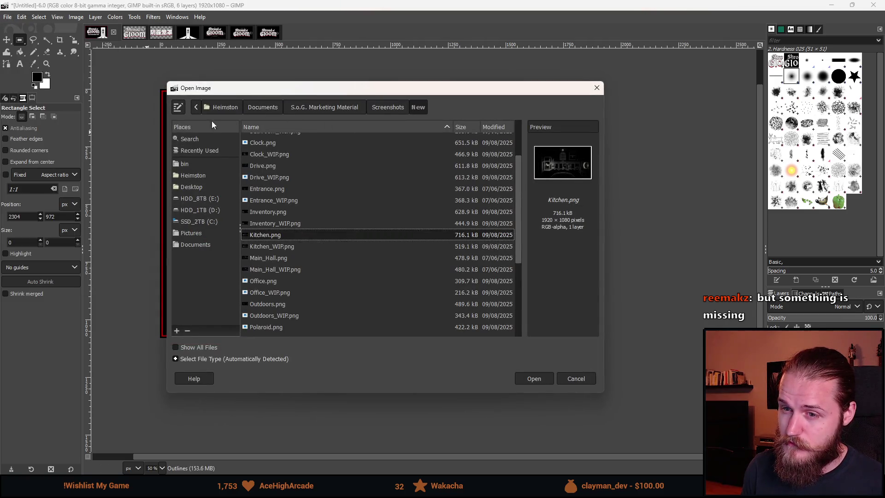
drag(318, 81, 884, 111)
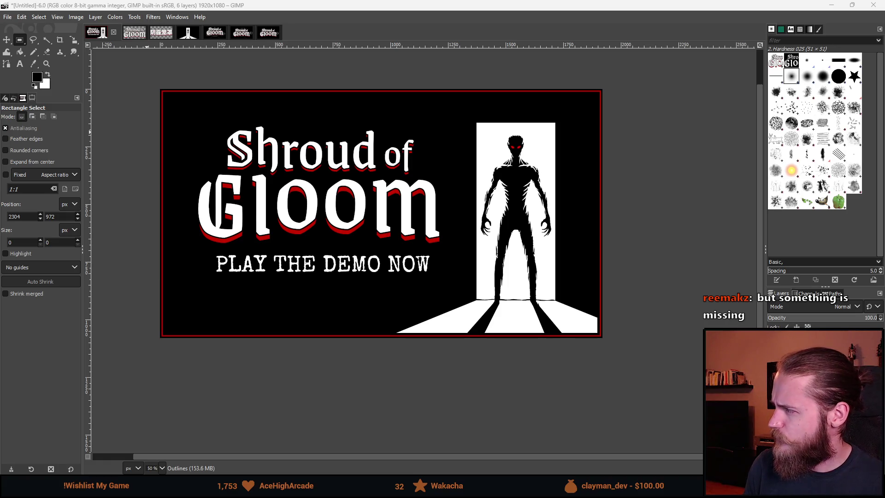
key(alt+Tab)
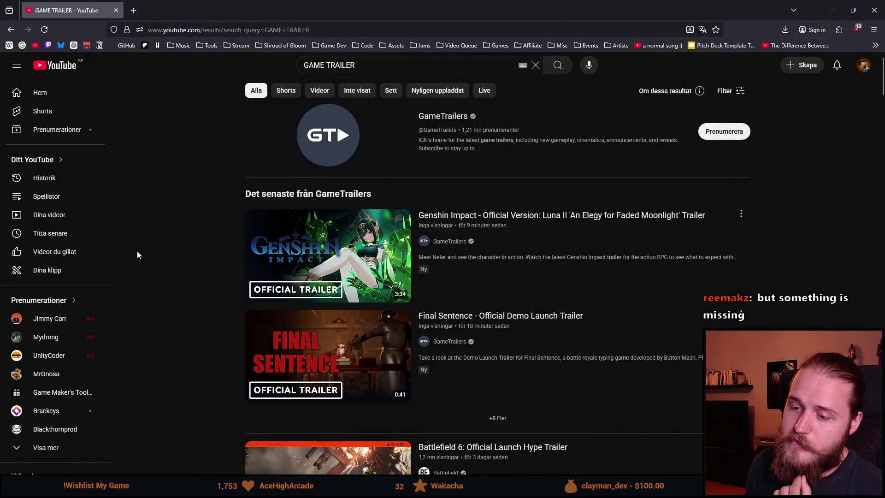
Step: Browse the 'GAME TRAILER' results past trailers like 'ILL - Official Trailer' and 'World of Horror'
scroll(137, 252, down, 3)
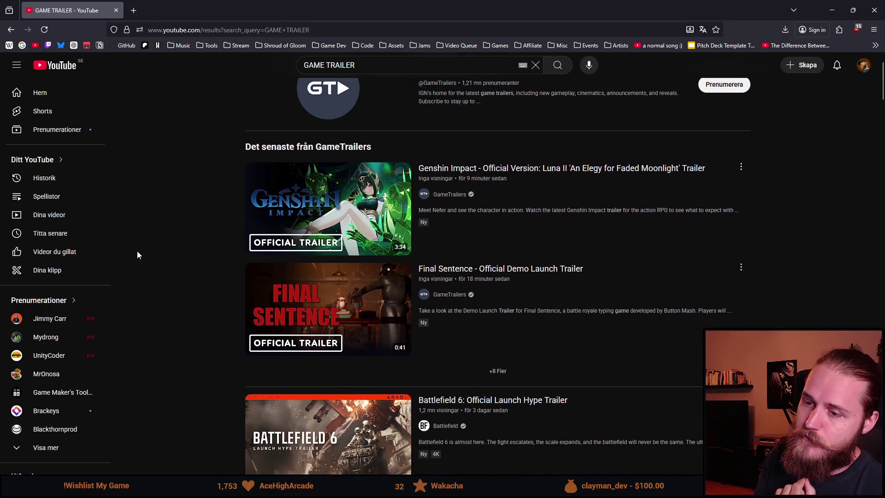
scroll(141, 249, down, 2)
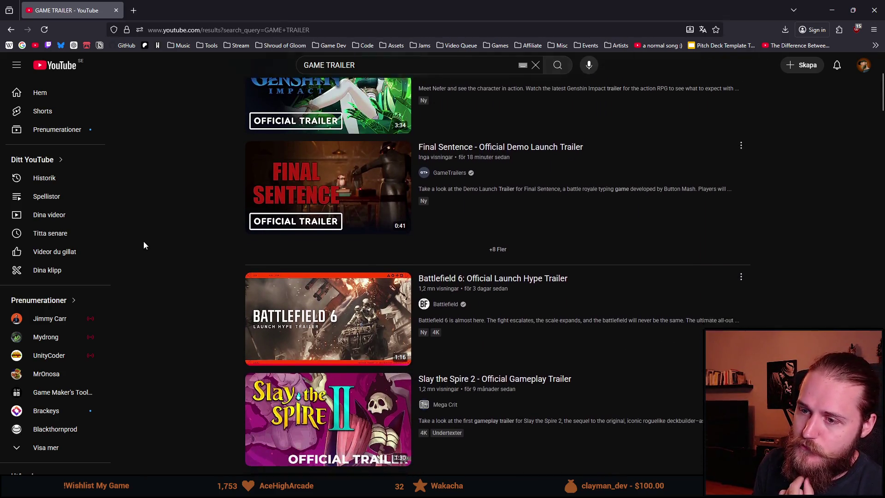
scroll(145, 251, down, 2)
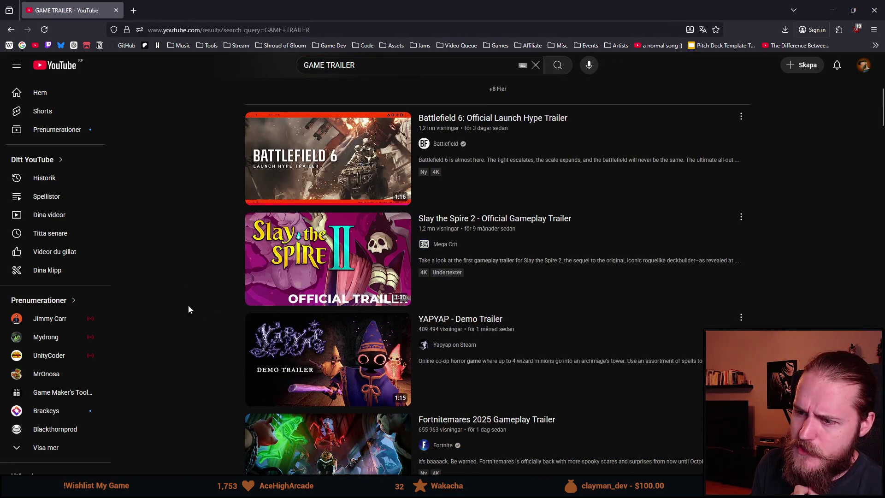
scroll(175, 305, down, 3)
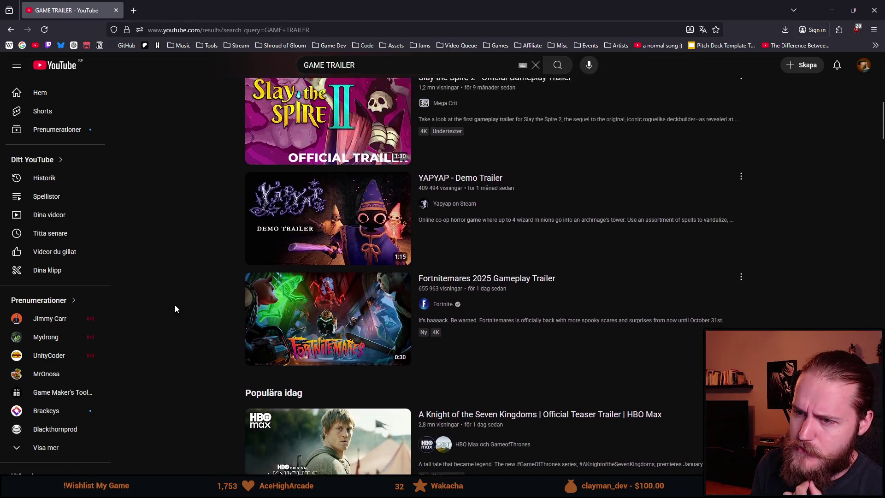
scroll(175, 305, up, 1)
scroll(175, 309, down, 1)
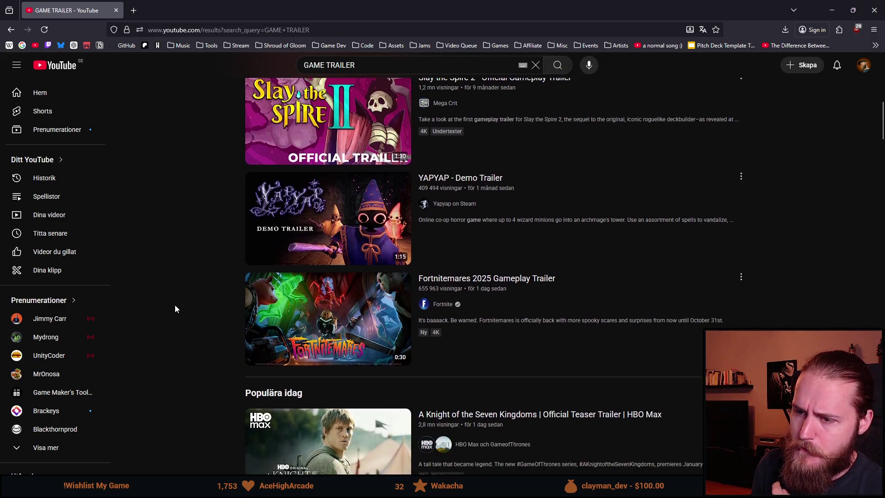
scroll(175, 305, down, 1)
scroll(176, 305, down, 1)
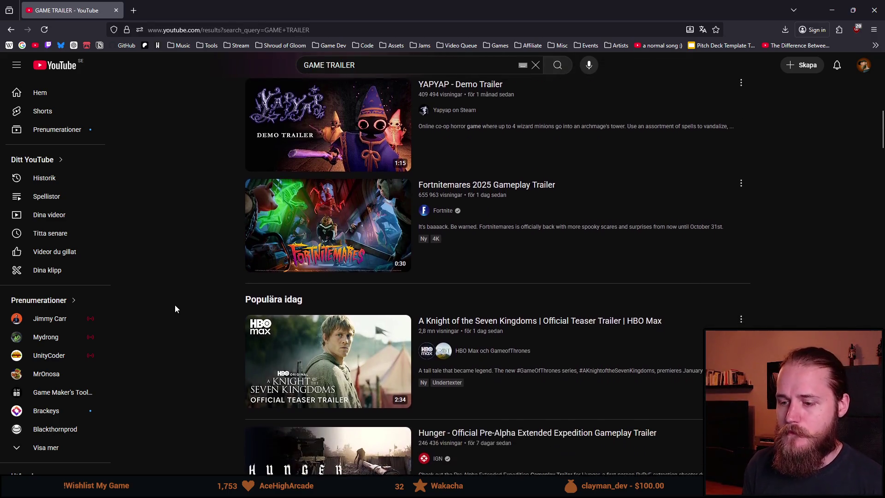
scroll(175, 305, down, 1)
scroll(174, 323, down, 2)
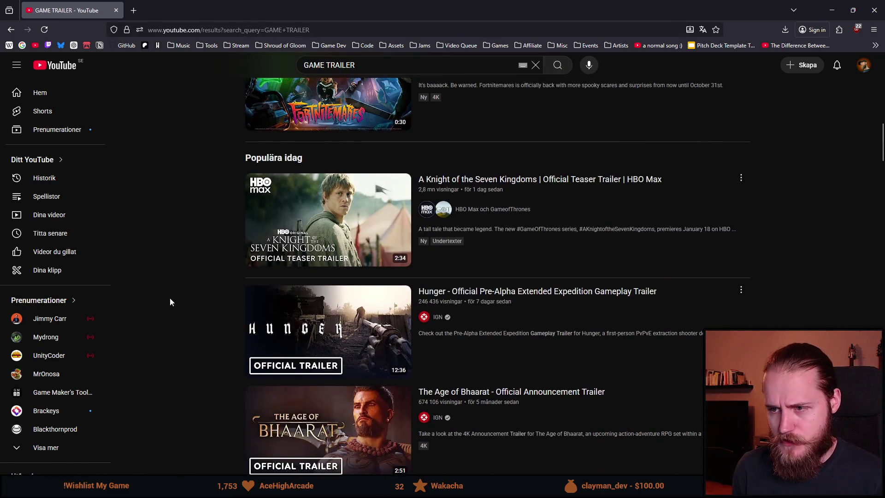
scroll(177, 323, down, 3)
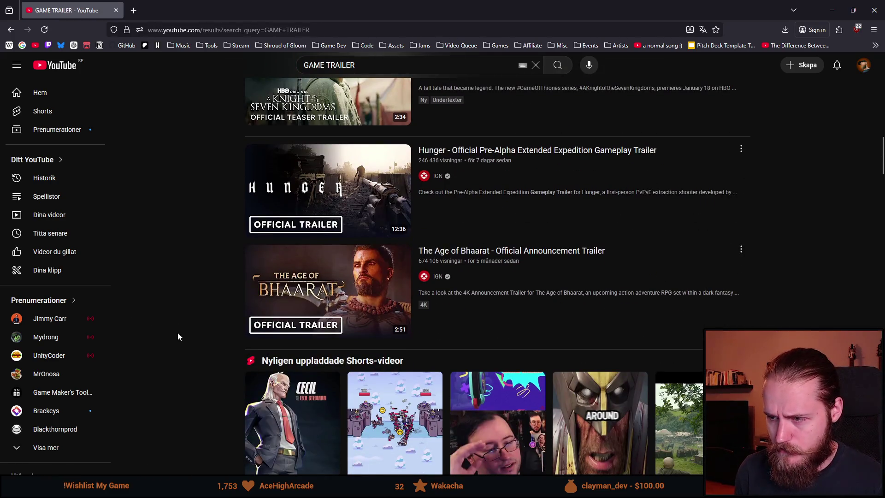
scroll(164, 234, up, 10)
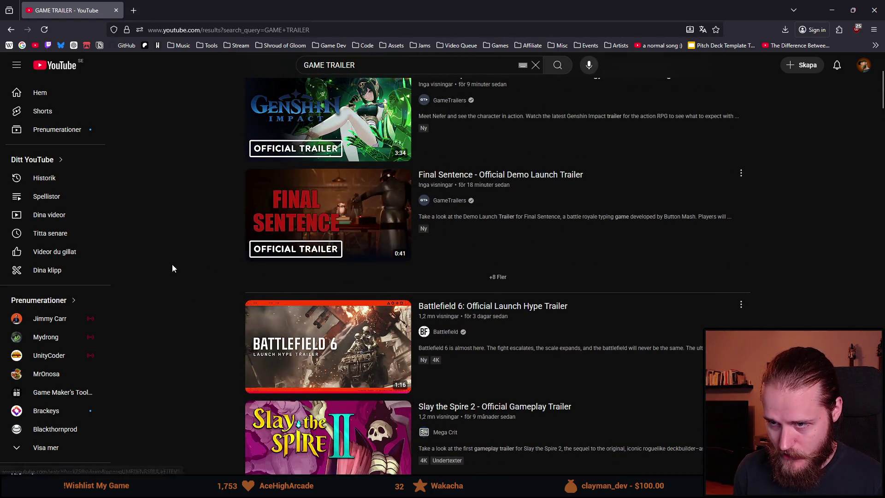
scroll(184, 245, down, 5)
scroll(193, 228, down, 5)
scroll(192, 225, up, 8)
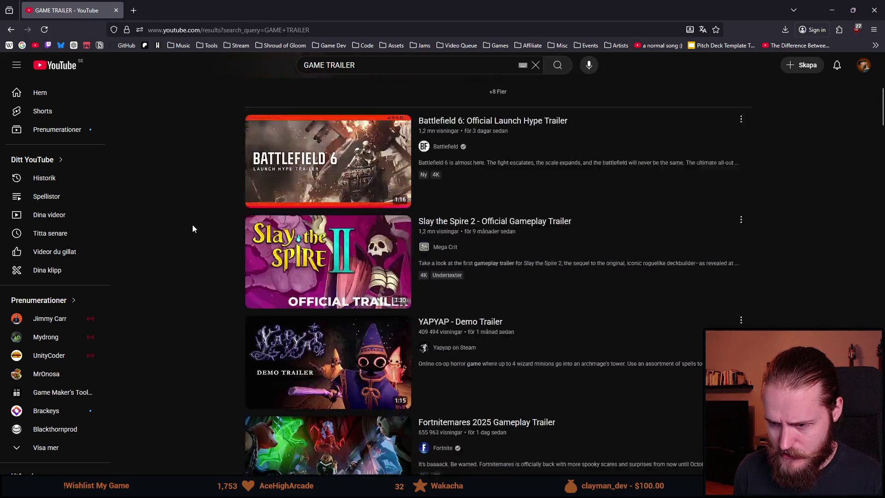
scroll(194, 299, down, 3)
scroll(194, 302, down, 10)
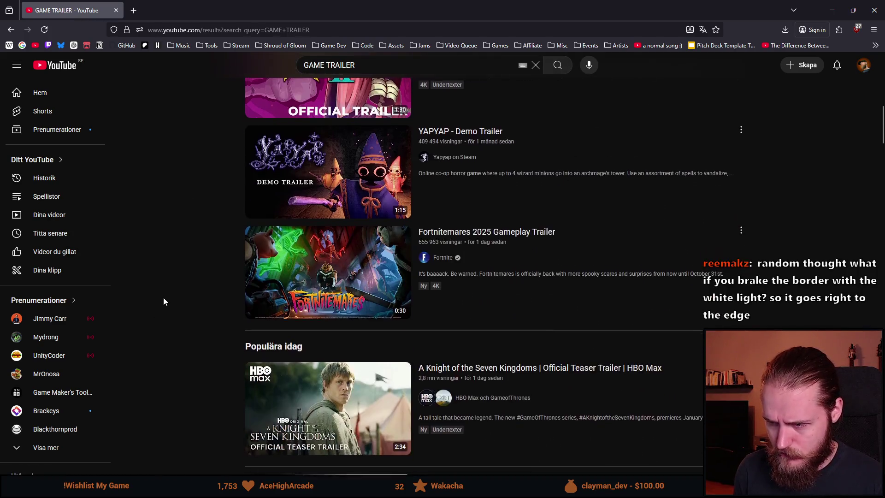
scroll(172, 239, down, 8)
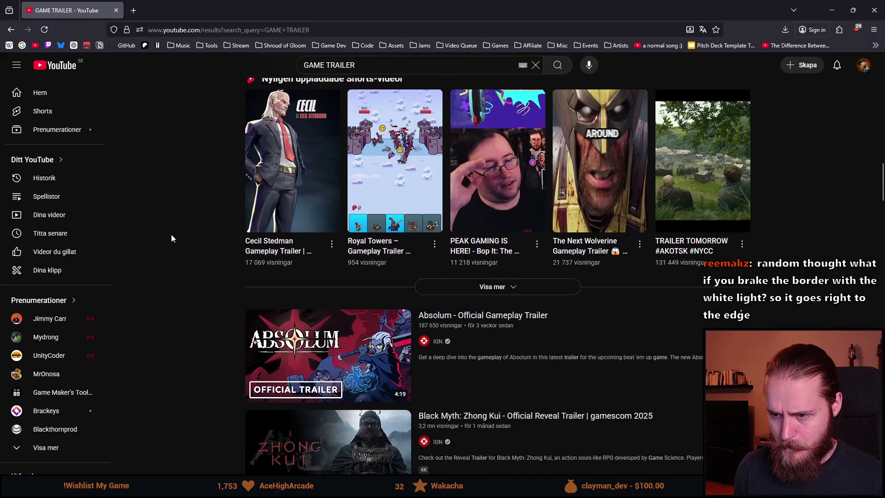
scroll(170, 233, down, 8)
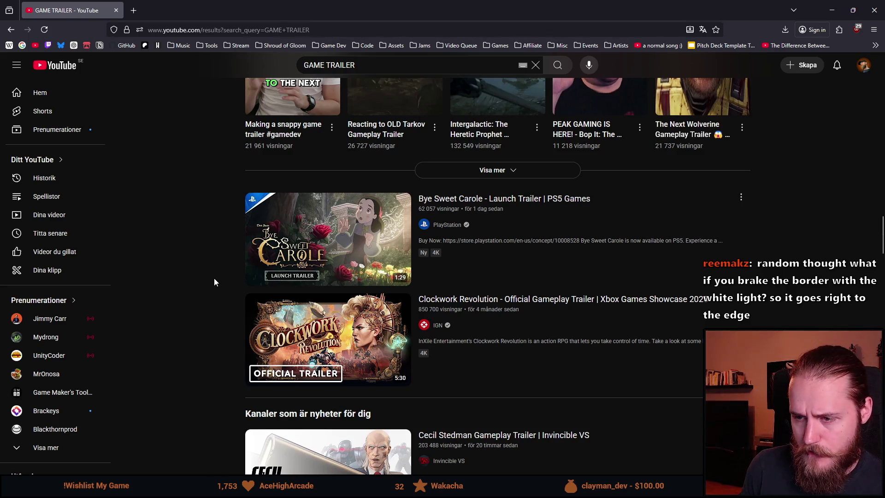
scroll(214, 278, down, 7)
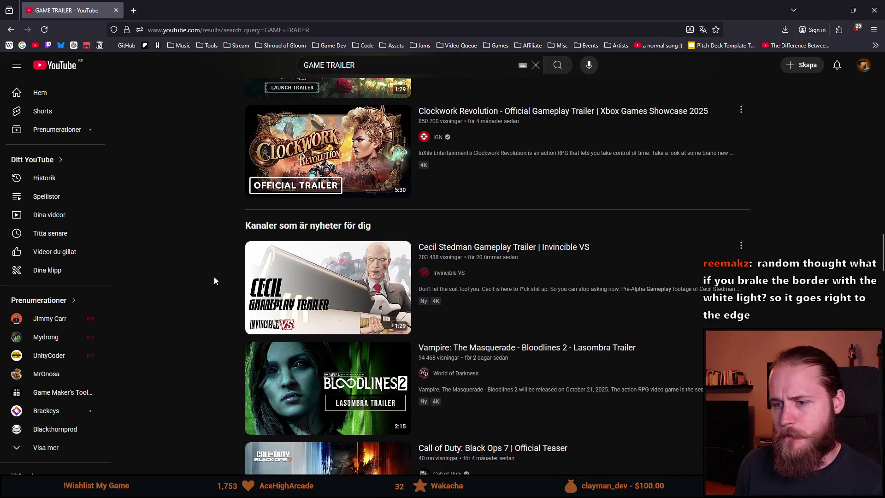
scroll(142, 237, down, 2)
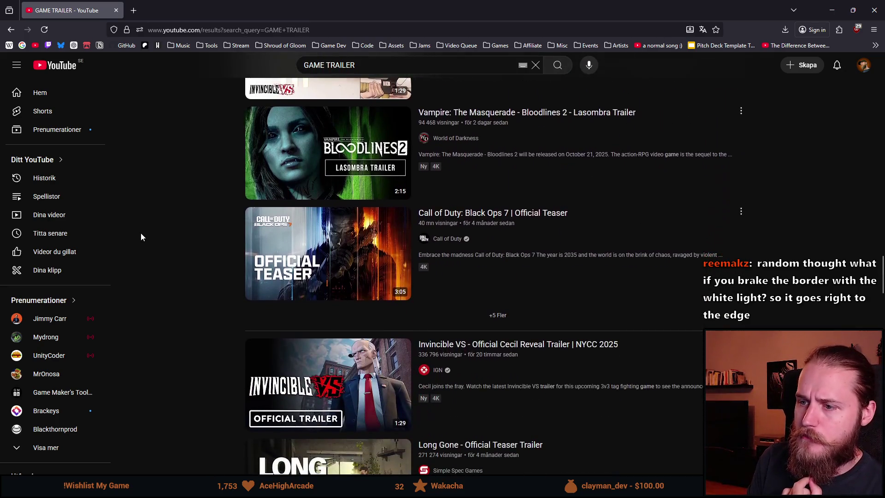
scroll(165, 216, down, 2)
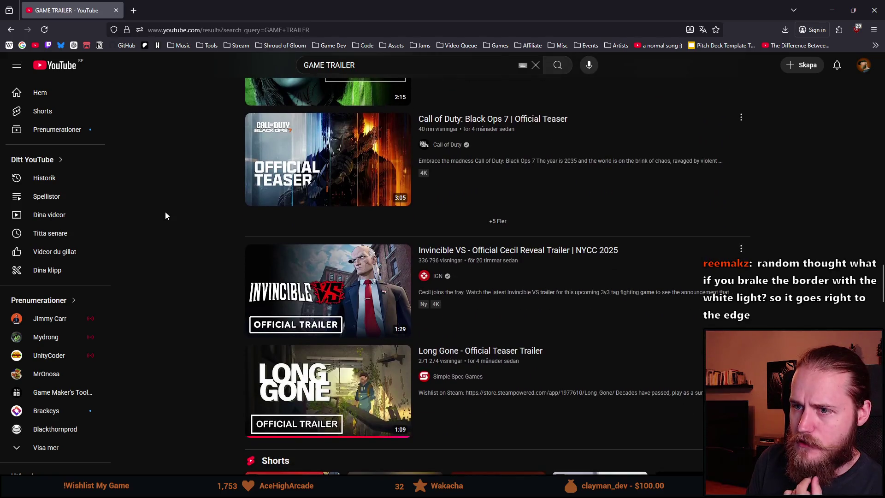
scroll(165, 216, up, 1)
scroll(165, 215, down, 2)
scroll(165, 216, down, 4)
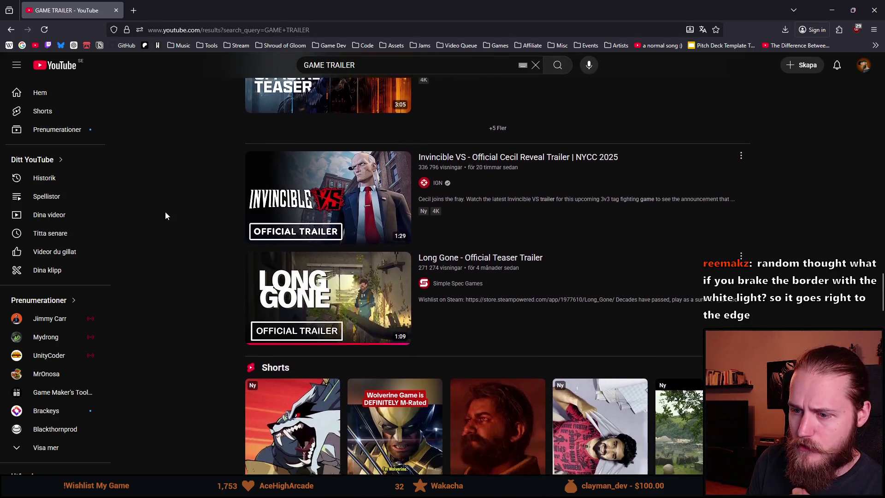
scroll(165, 215, up, 2)
scroll(165, 216, down, 1)
scroll(165, 216, down, 2)
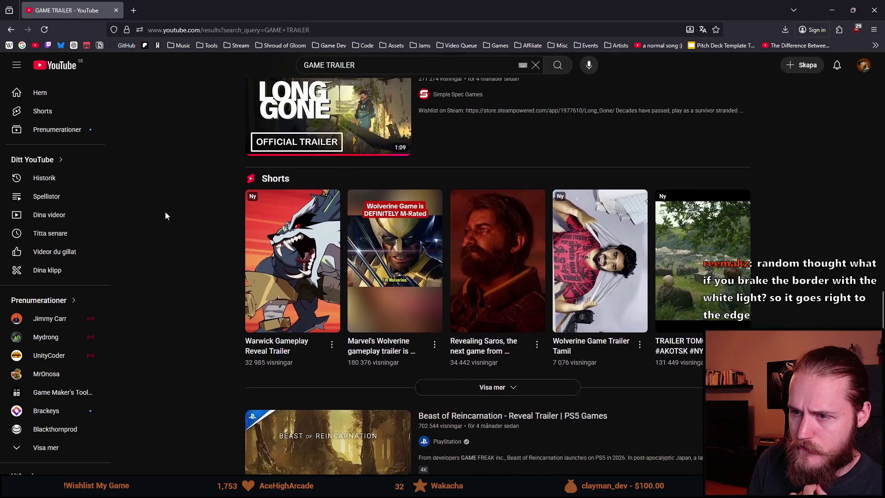
scroll(165, 216, up, 1)
scroll(469, 144, down, 1)
scroll(166, 216, down, 6)
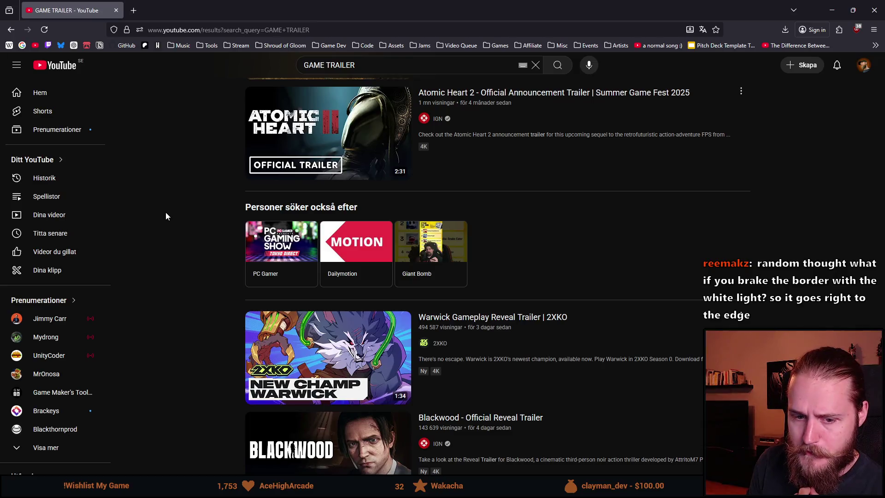
scroll(166, 215, down, 3)
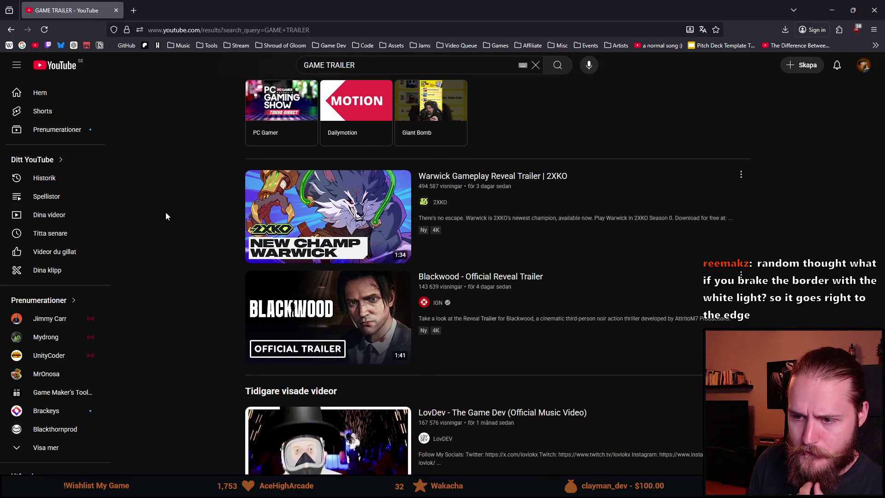
scroll(166, 216, down, 2)
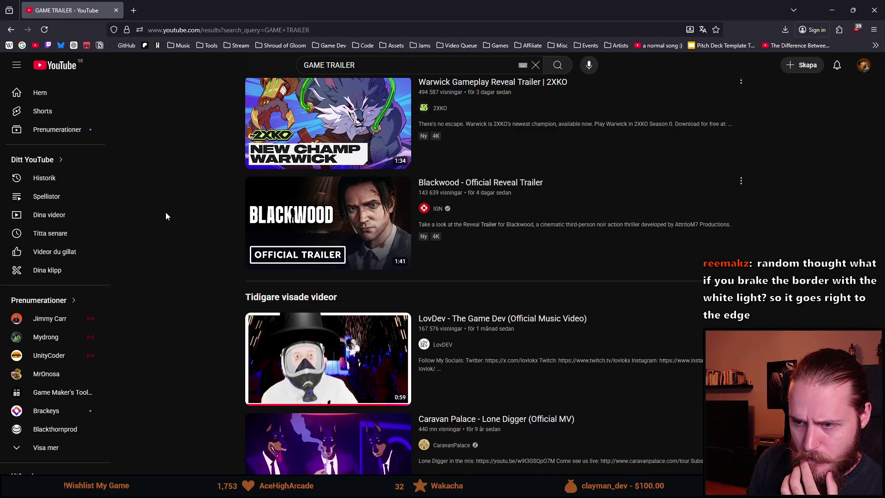
scroll(166, 216, down, 4)
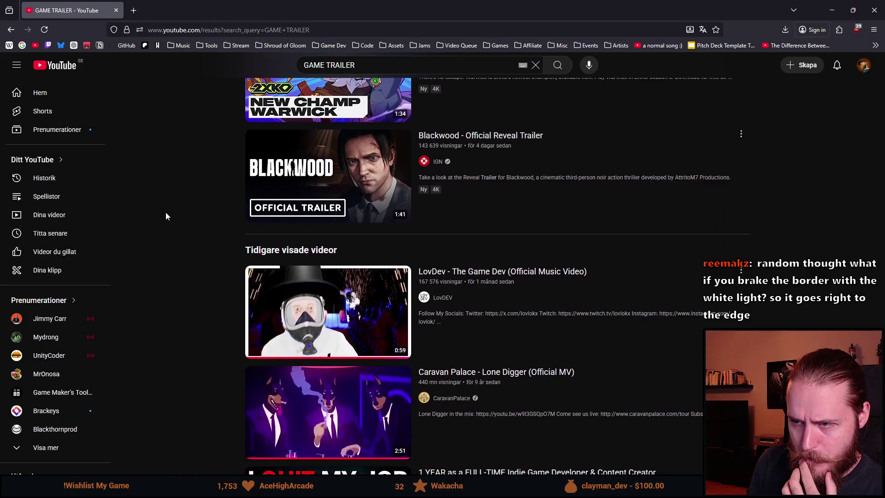
scroll(166, 215, down, 7)
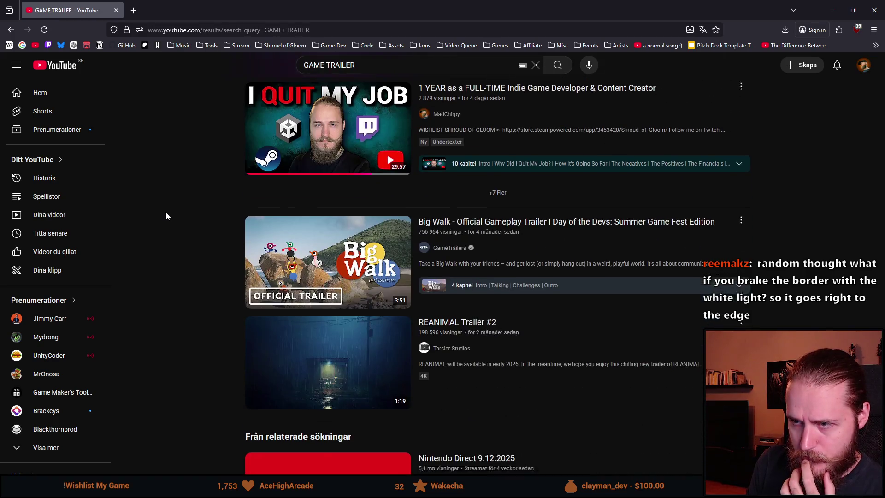
scroll(166, 216, up, 3)
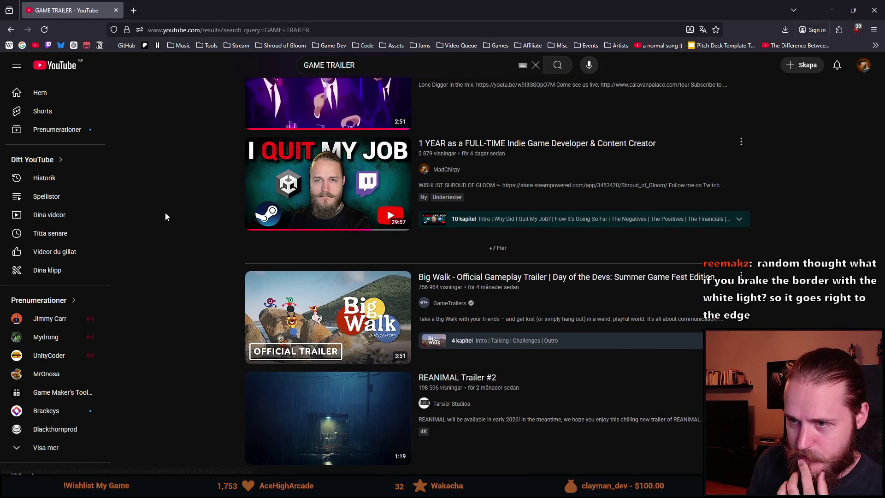
scroll(142, 251, down, 3)
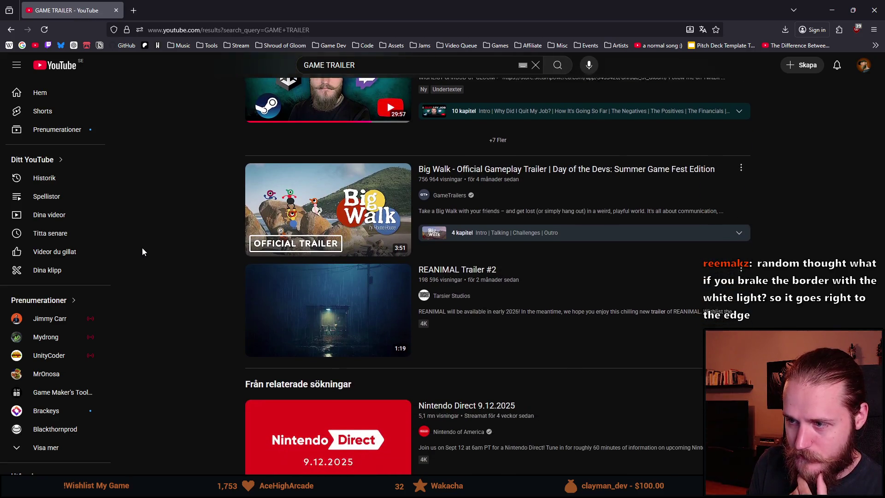
scroll(142, 251, down, 3)
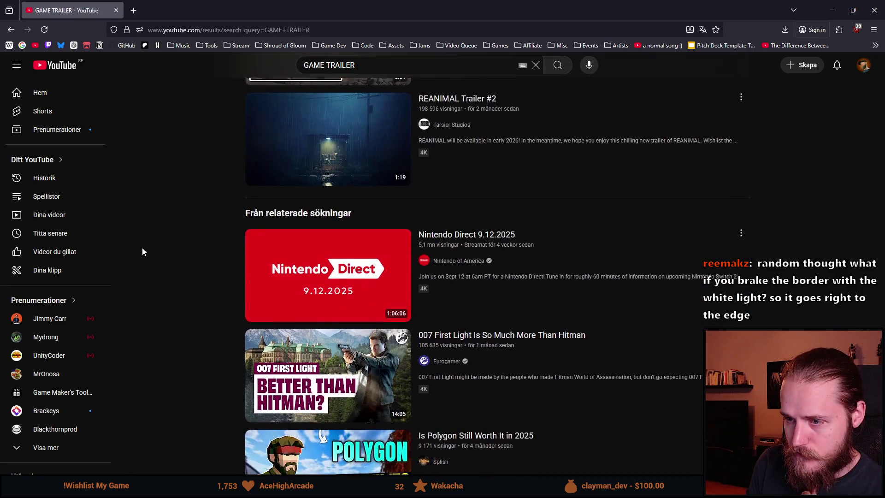
scroll(142, 252, down, 4)
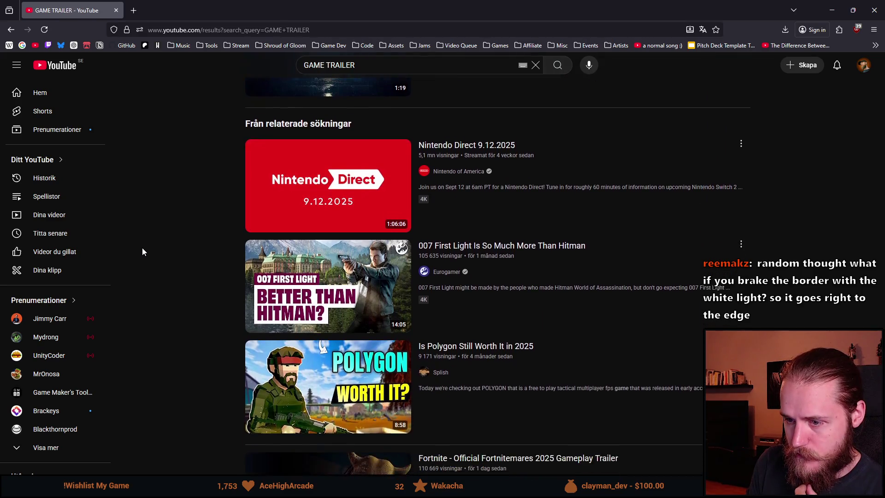
scroll(142, 251, down, 6)
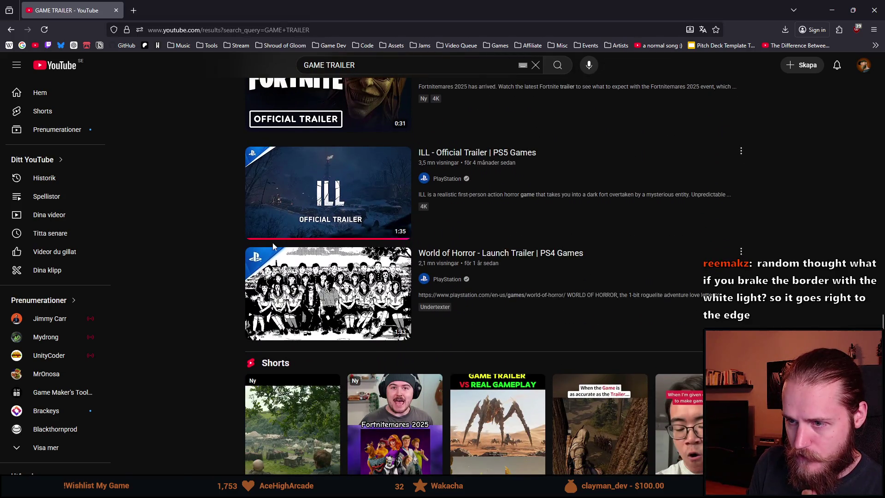
Step: Scroll down to the GameTrailers channel, open it in a new tab, and switch to it
scroll(189, 275, down, 9)
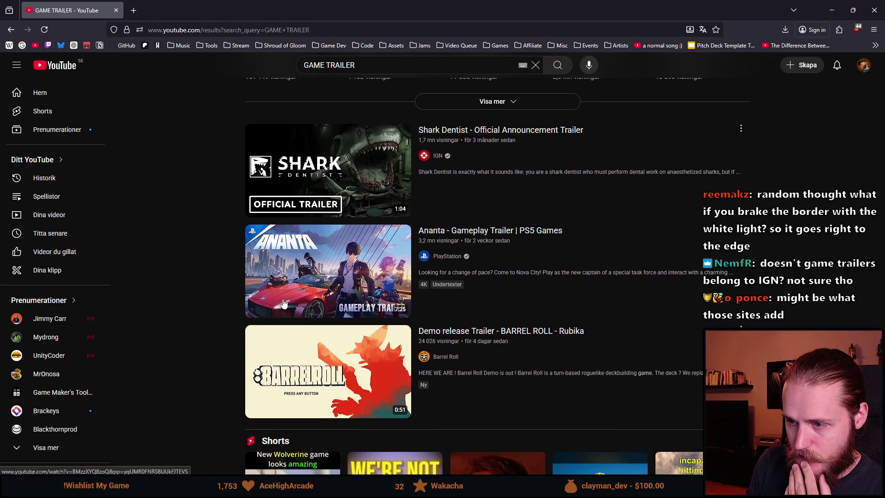
scroll(200, 297, down, 2)
scroll(202, 300, down, 2)
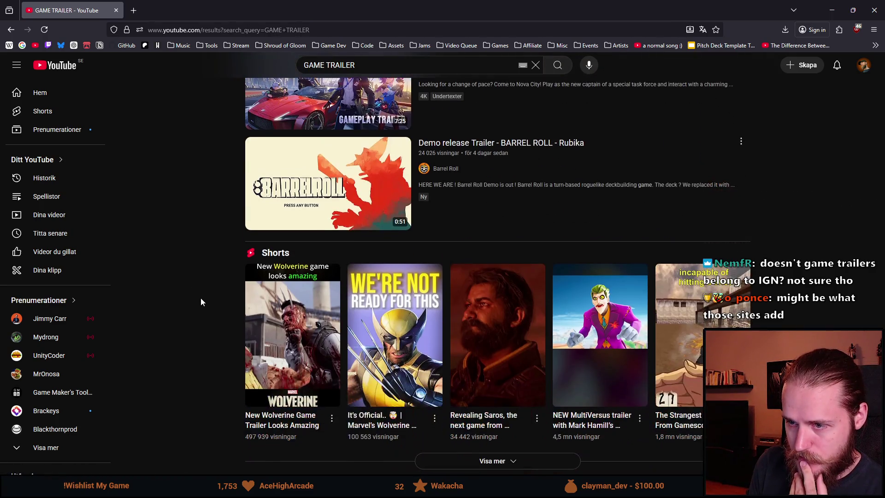
scroll(201, 298, down, 5)
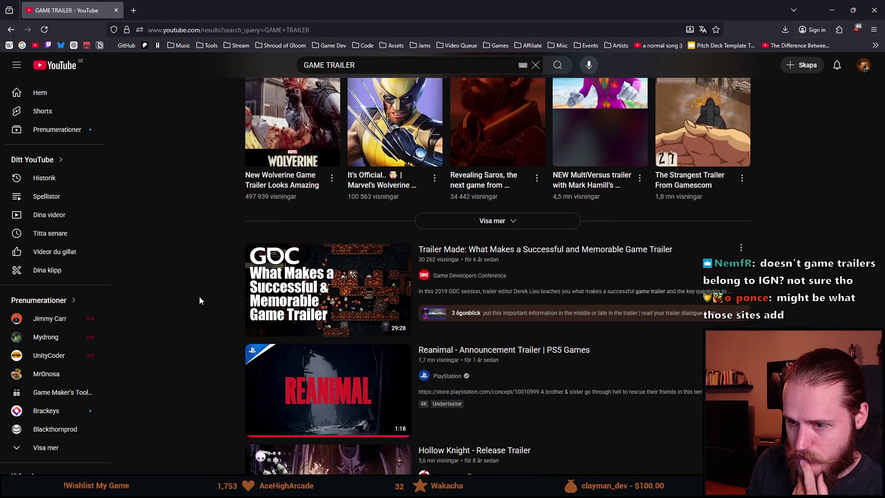
scroll(199, 297, down, 1)
scroll(199, 300, down, 8)
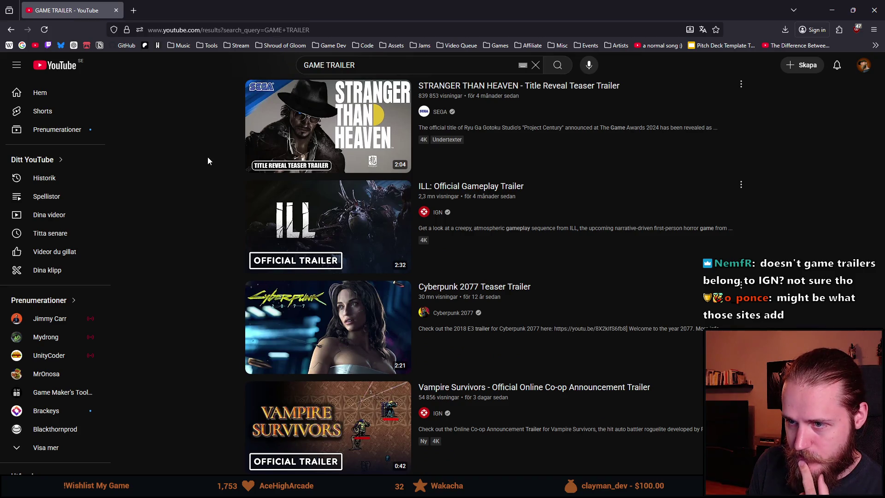
scroll(187, 205, down, 1)
scroll(188, 240, down, 6)
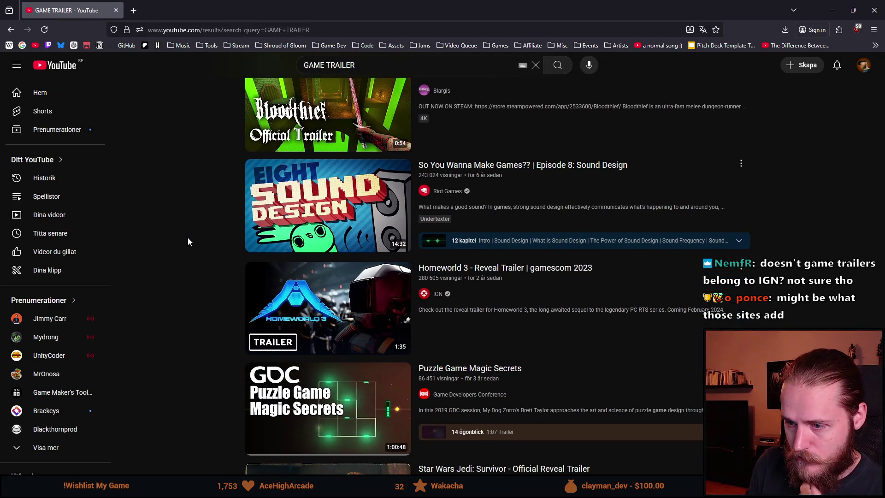
scroll(187, 240, down, 5)
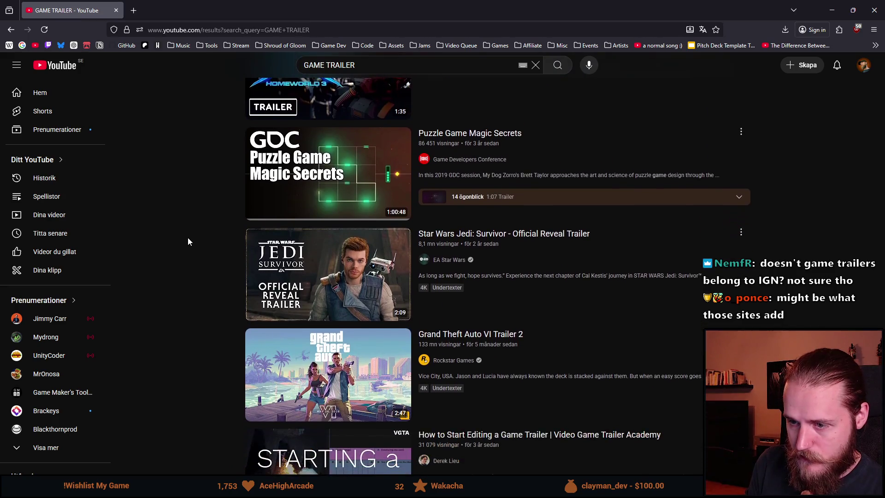
scroll(188, 240, down, 2)
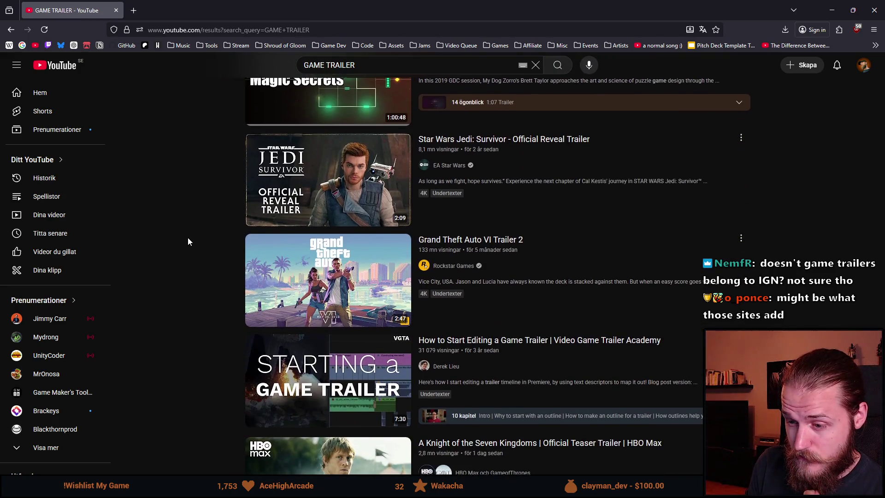
scroll(188, 240, down, 2)
scroll(188, 238, down, 13)
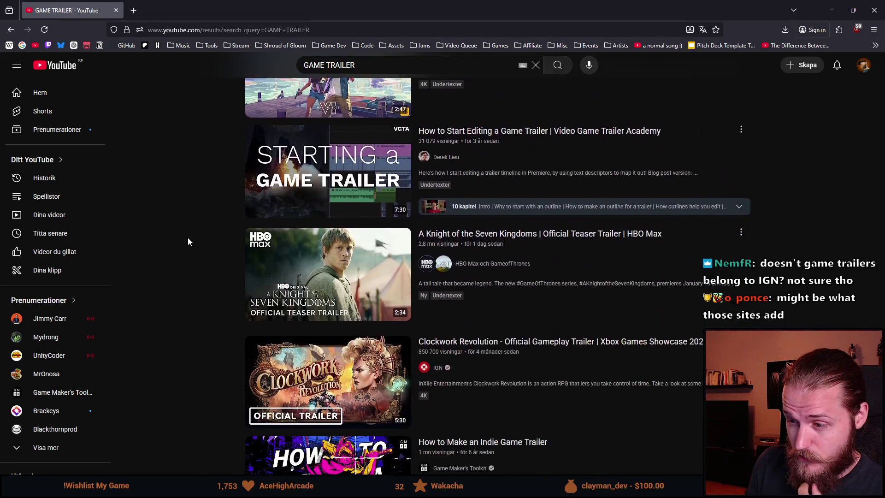
scroll(188, 241, down, 9)
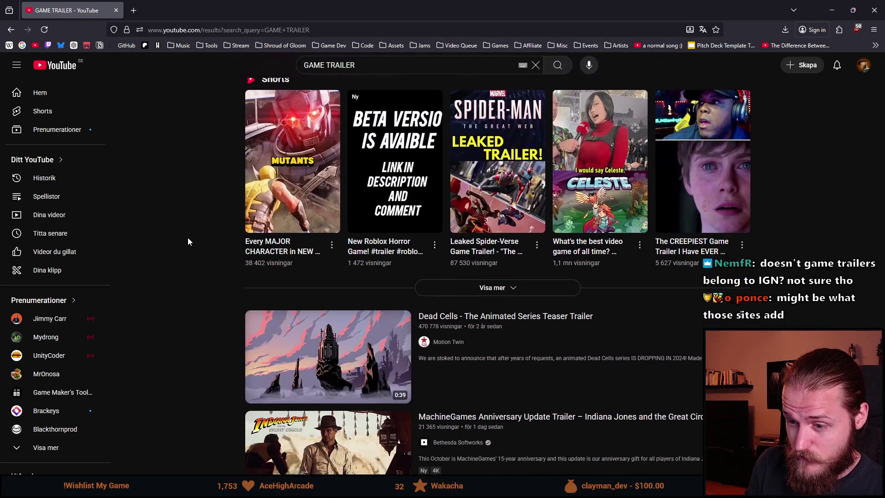
scroll(188, 241, down, 12)
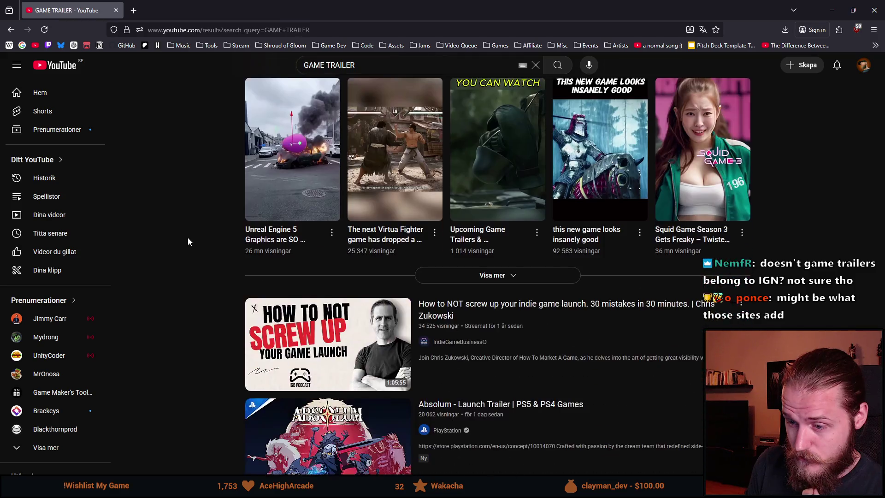
scroll(188, 241, down, 5)
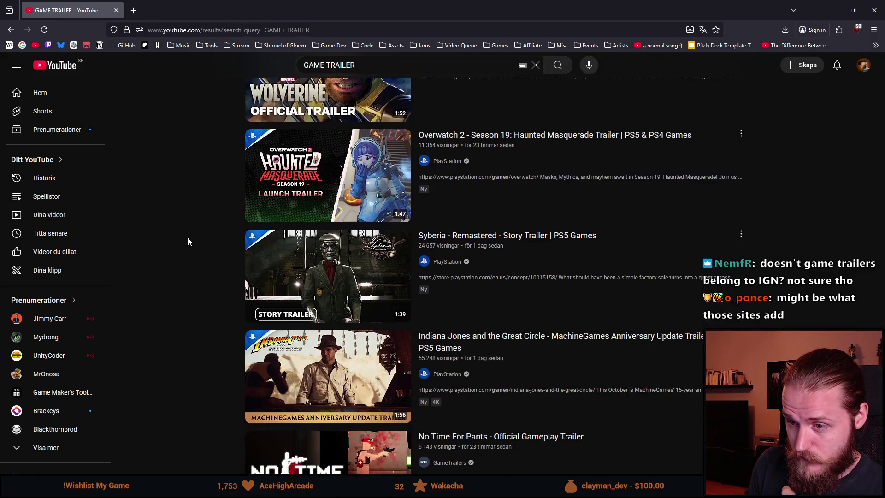
scroll(188, 241, down, 5)
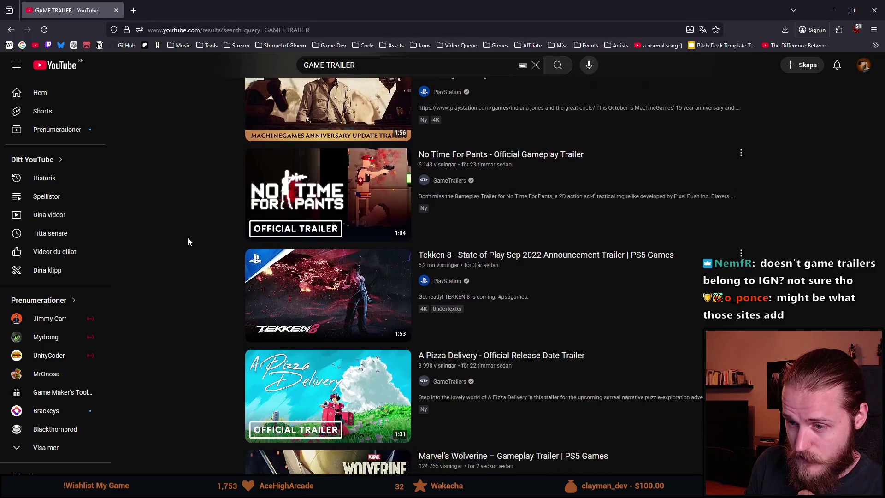
scroll(188, 241, down, 2)
scroll(188, 242, down, 4)
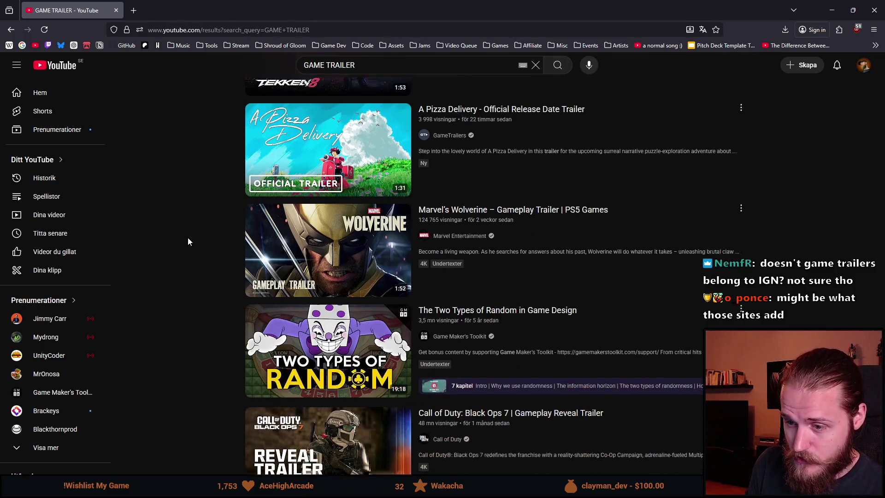
scroll(188, 241, up, 5)
scroll(188, 242, up, 1)
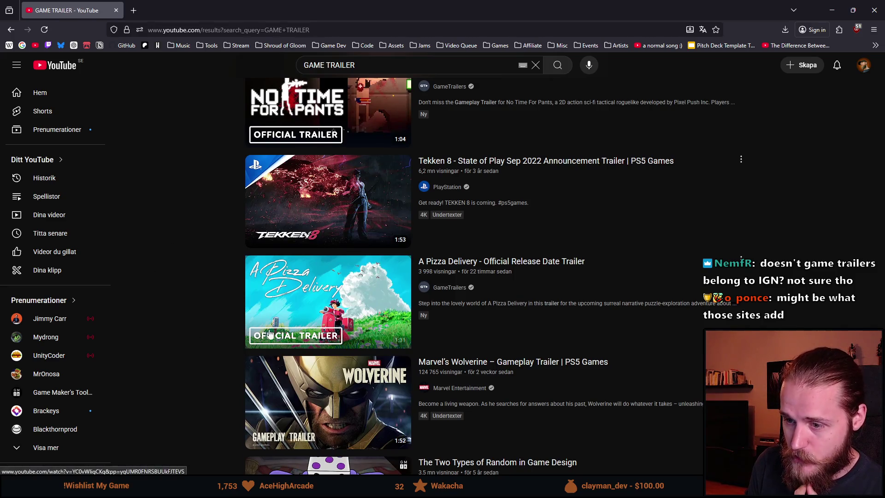
scroll(172, 336, down, 8)
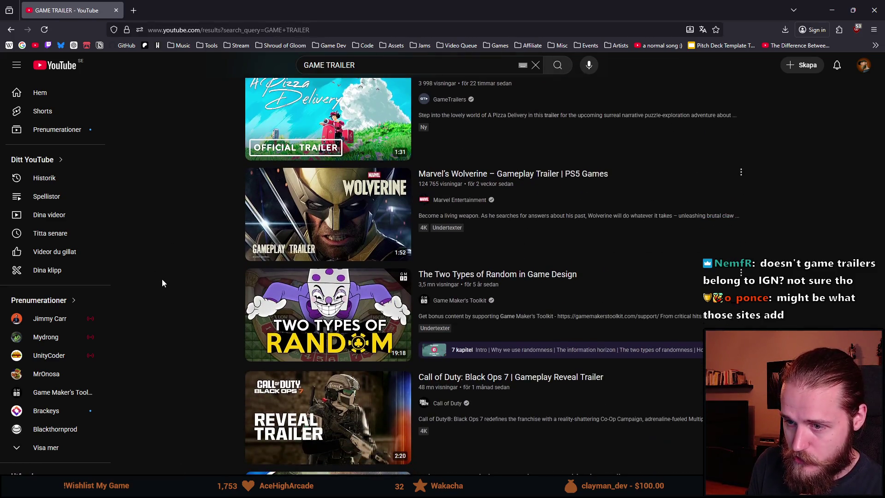
scroll(161, 264, down, 1)
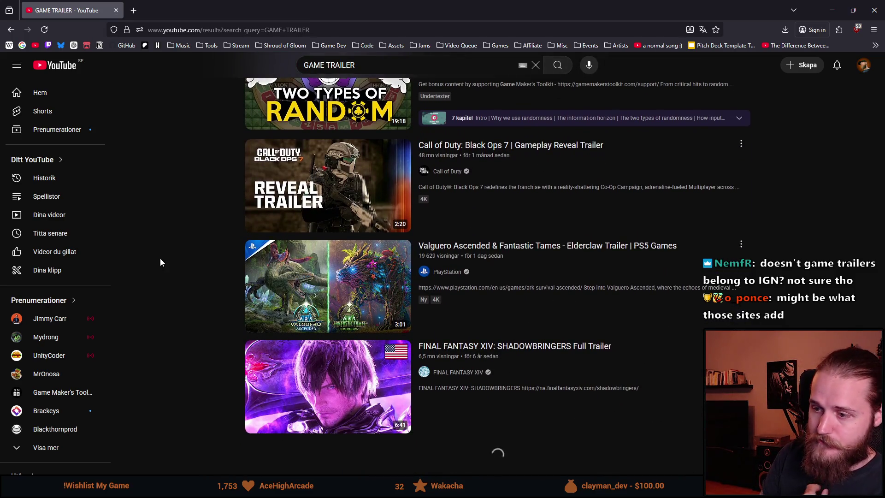
scroll(161, 262, down, 3)
scroll(160, 267, up, 12)
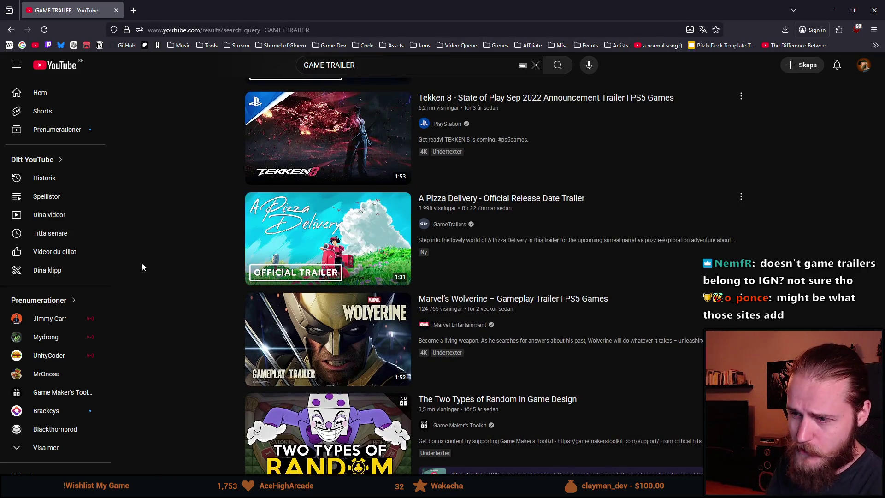
middle_click(423, 240)
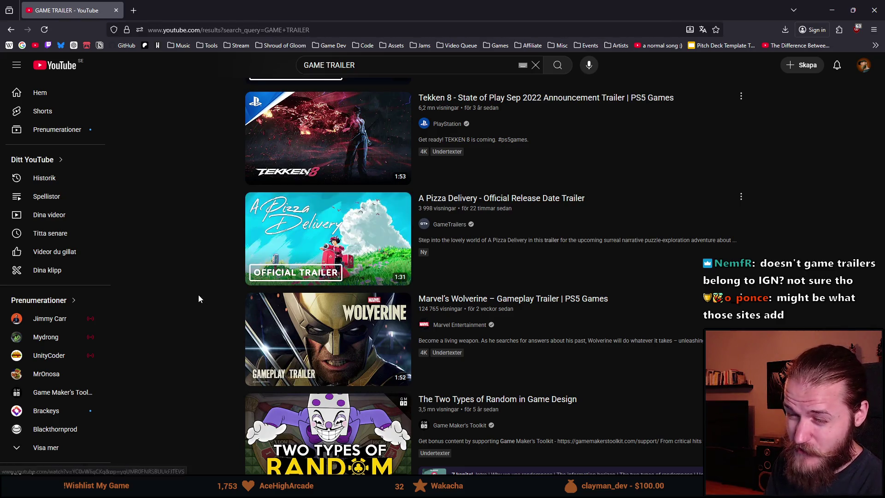
key(ctrl+Tab)
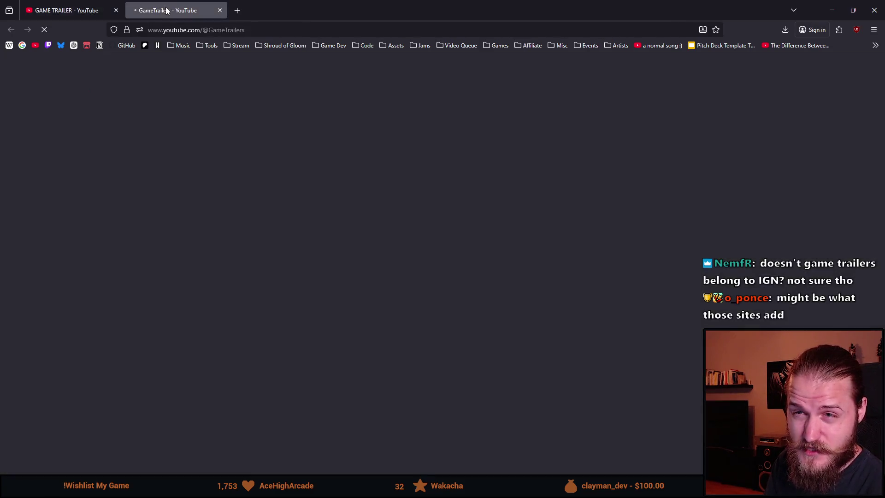